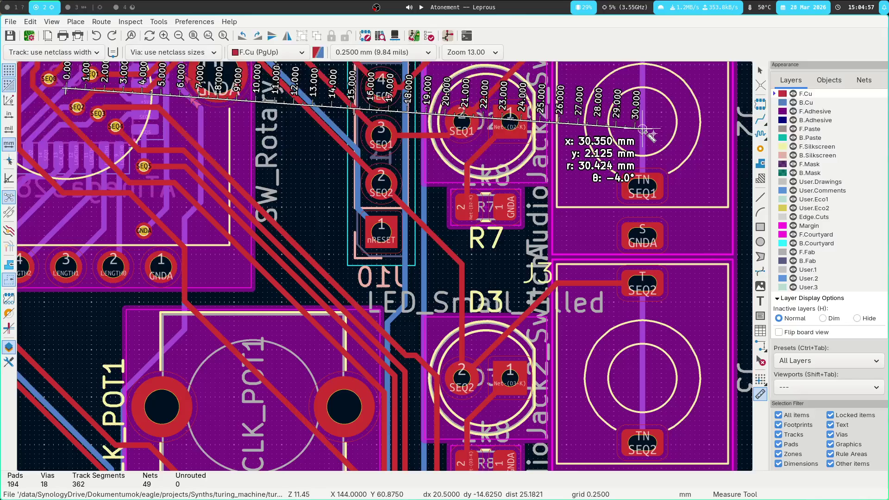
Step: Clear the measurement, pan to the SCALE1 footprint and bring up the design rules checker
key("Escape")
middle_click_drag(236, 445, 349, 188)
key("Escape")
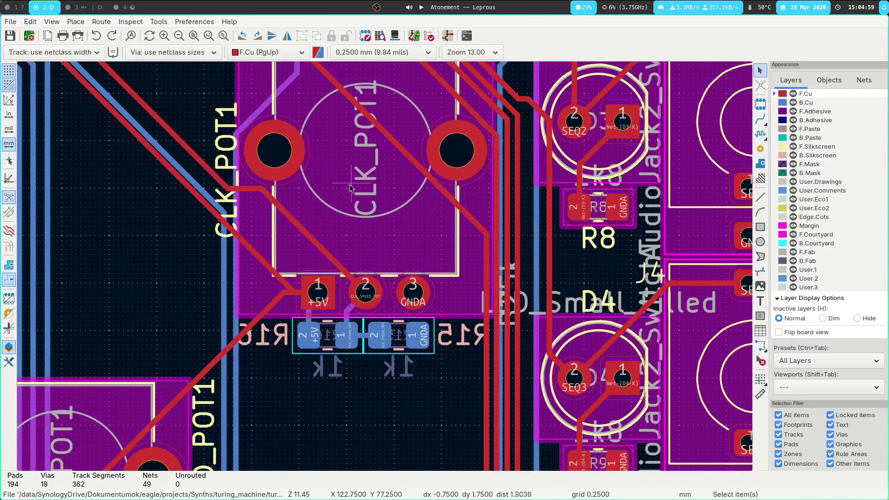
scroll(350, 187, "down", 3)
scroll(411, 291, "up", 2)
middle_click_drag(411, 291, 403, 133)
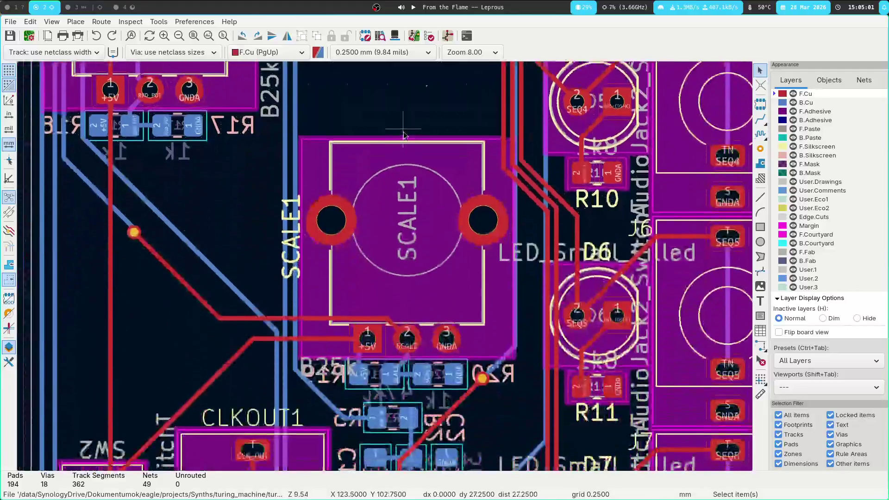
left_click(432, 36)
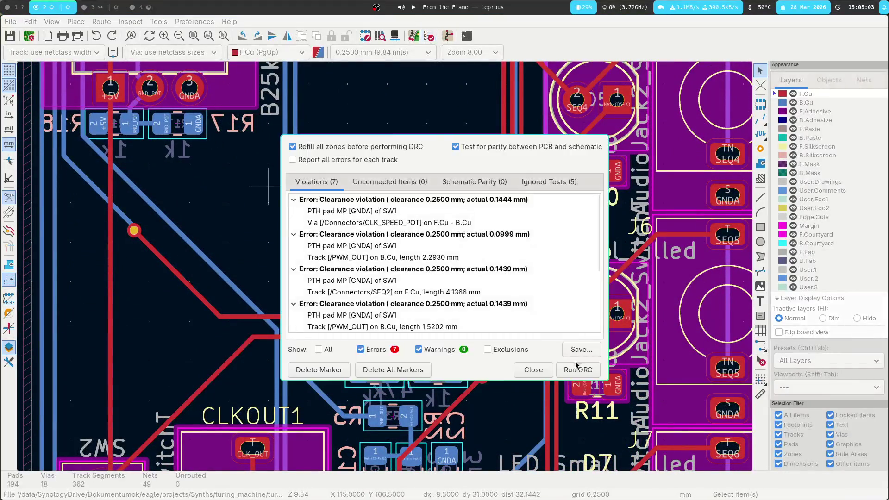
Step: Run the DRC, then select SCALE1 and cancel a move so it stays in place
left_click(578, 369)
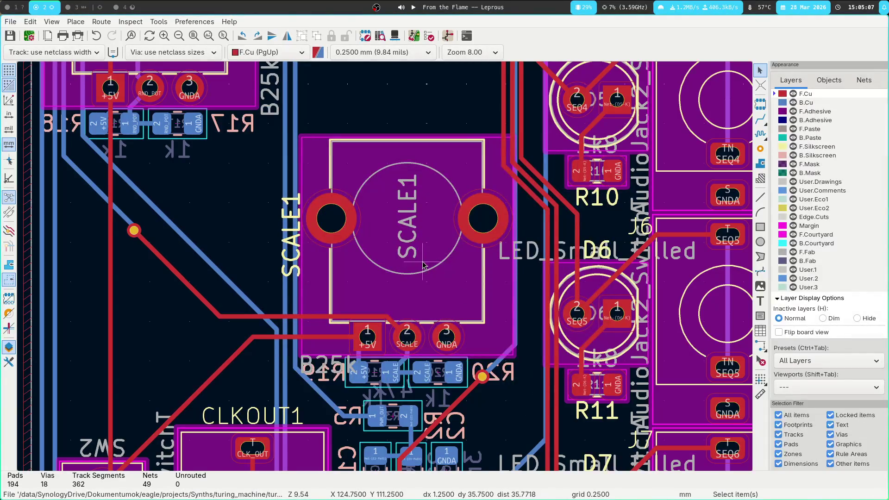
left_click(406, 243)
scroll(397, 229, "up", 3)
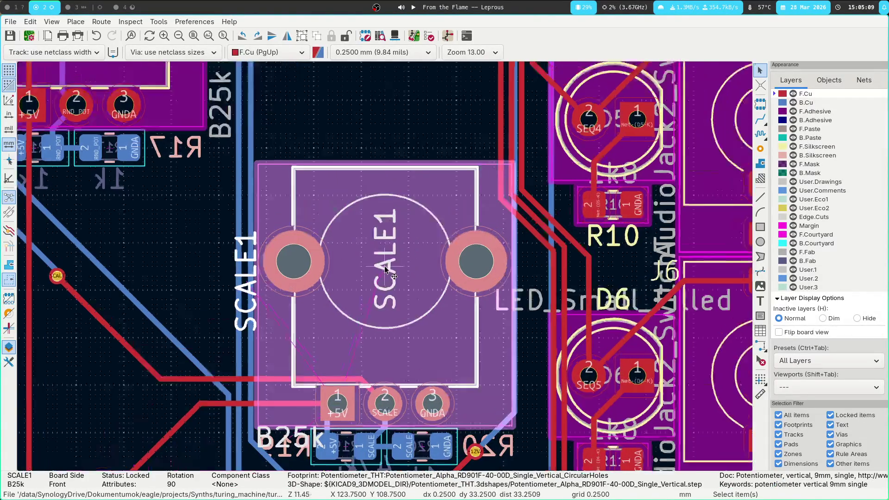
key("m")
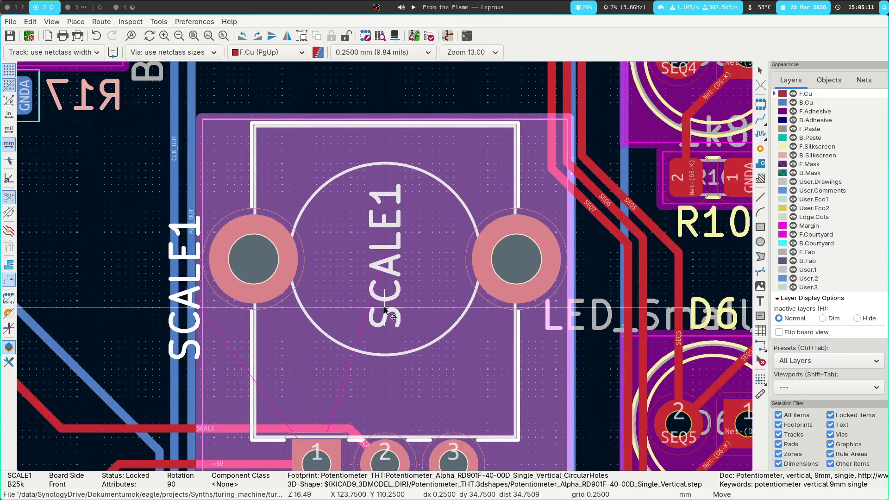
key("Escape")
scroll(380, 306, "down", 3)
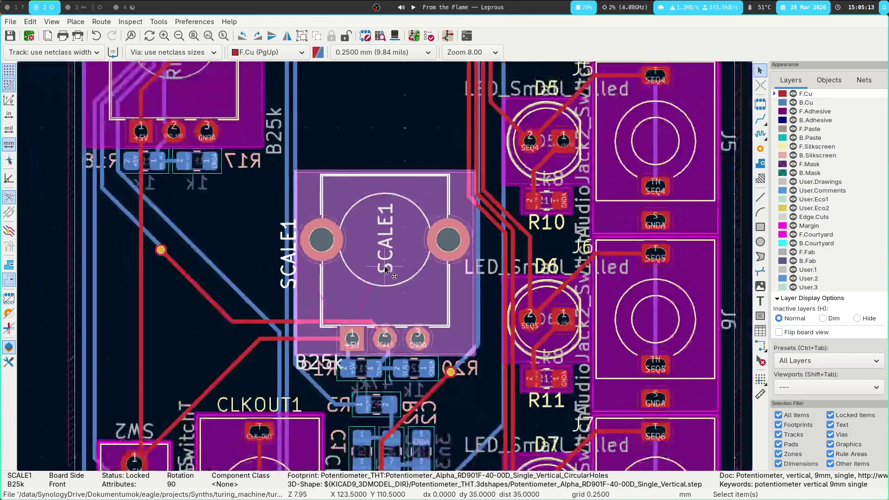
scroll(386, 344, "up", 3)
scroll(376, 292, "up", 2)
Step: Delete the short vertical SCALE track and route a new one from R1 pad 1 to SCALE1 pad 2
left_click(349, 206)
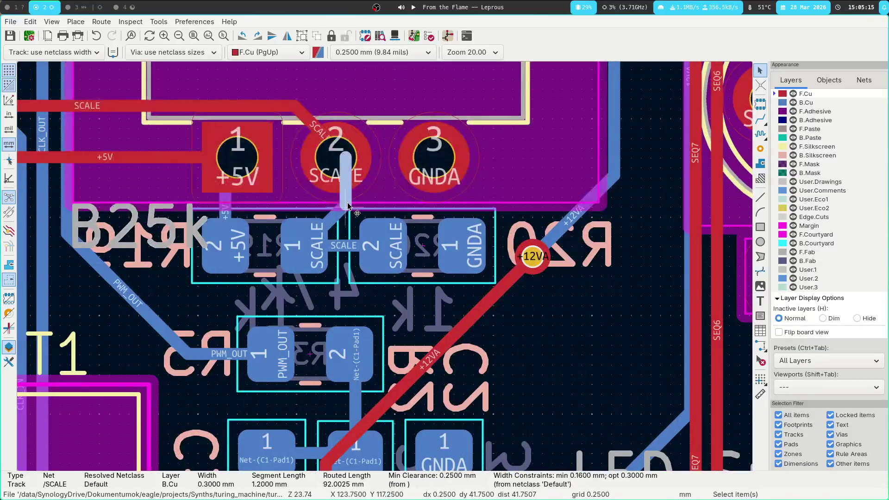
key("u")
left_click(348, 206)
key("Escape")
left_click(346, 200)
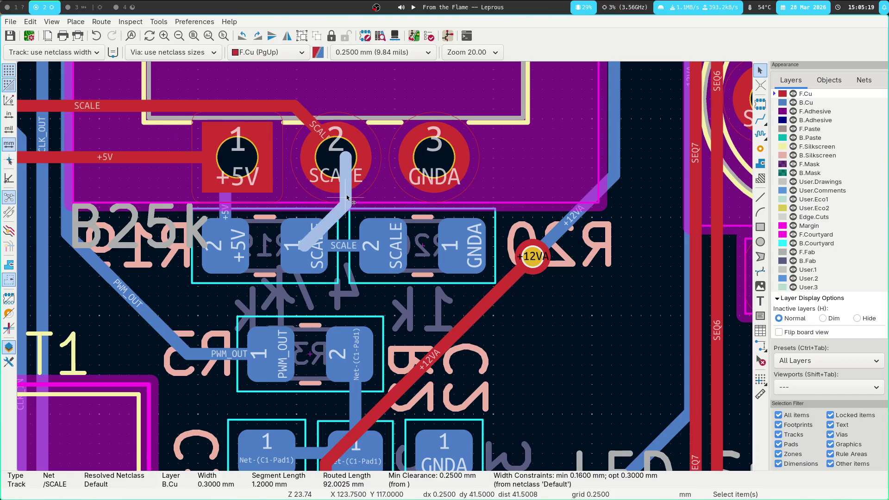
key("Delete")
key("x")
left_click(336, 148)
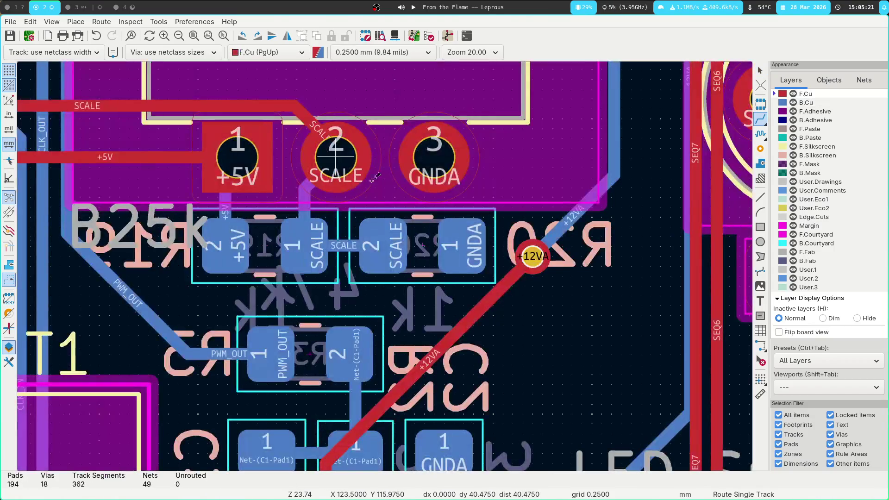
scroll(373, 179, "down", 3)
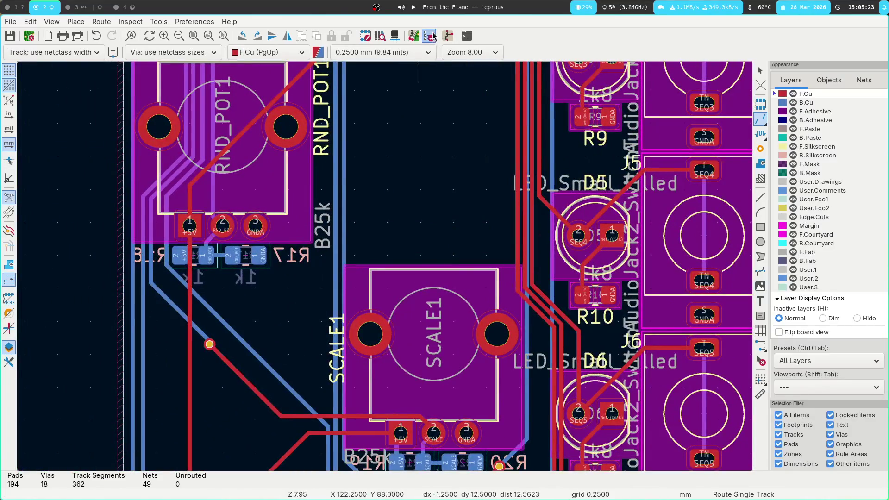
Step: Rerun the DRC, confirm zero violations and close the results
left_click(431, 35)
left_click(577, 369)
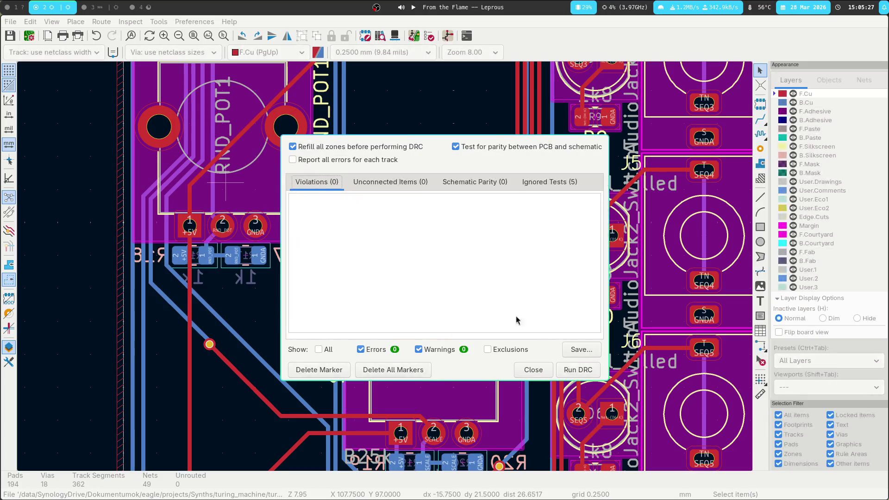
left_click(579, 369)
middle_click_drag(579, 368, 425, 6)
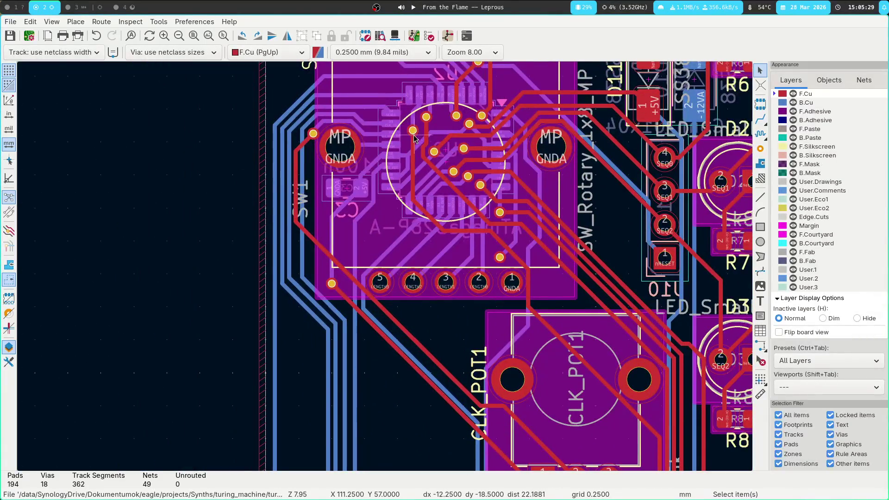
scroll(411, 118, "up", 1)
scroll(396, 174, "up", 1)
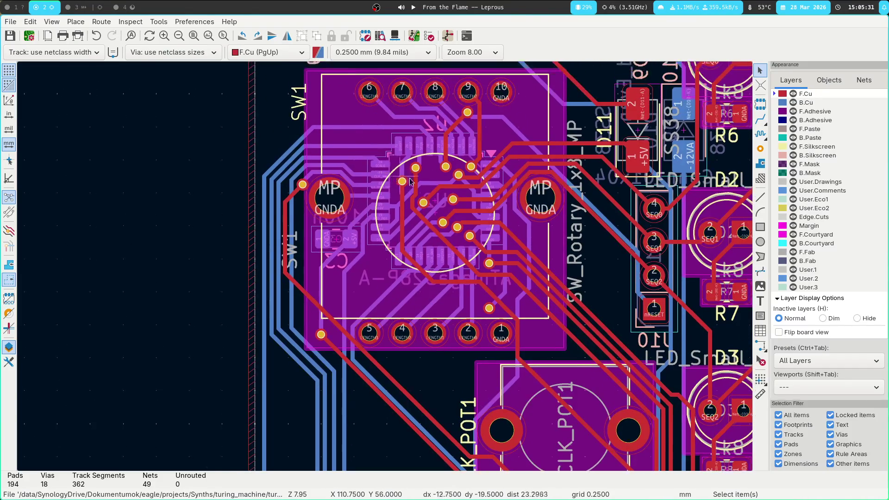
scroll(369, 263, "up", 1)
Step: Centre the view on rotary switch SW1, select its footprint and start moving it
middle_click_drag(334, 292, 352, 259)
left_click(368, 212)
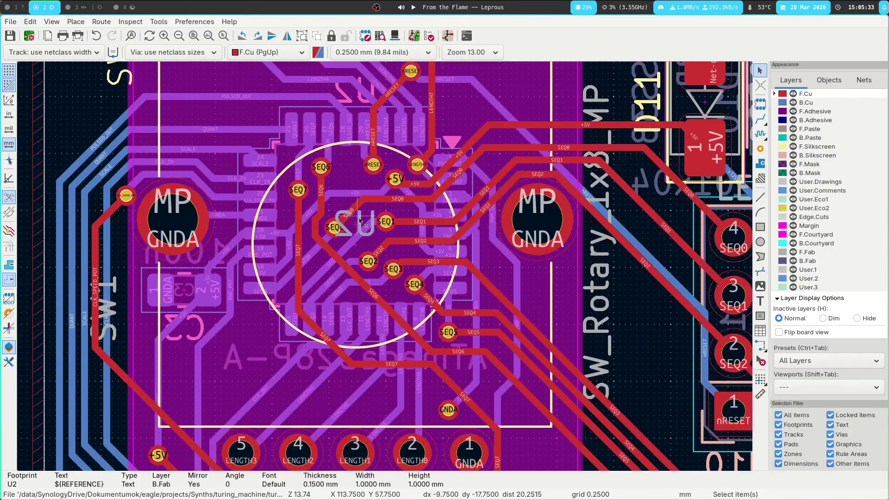
left_click(368, 212)
left_click(340, 229)
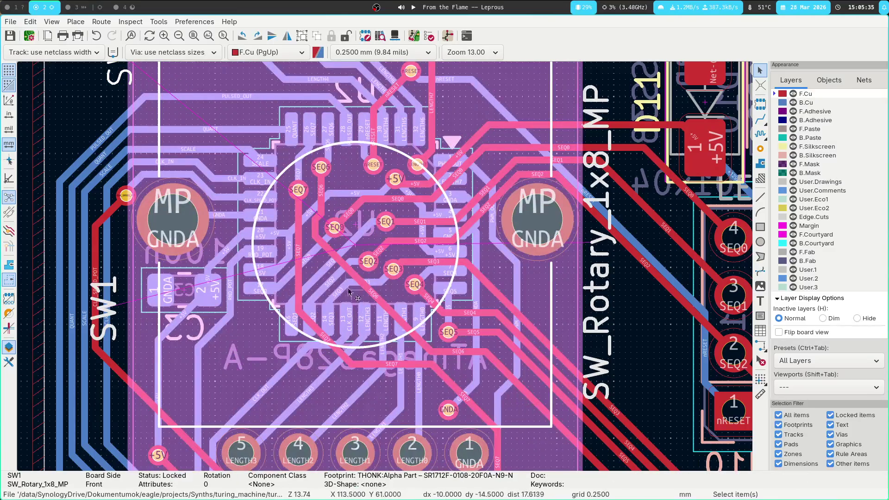
key("m")
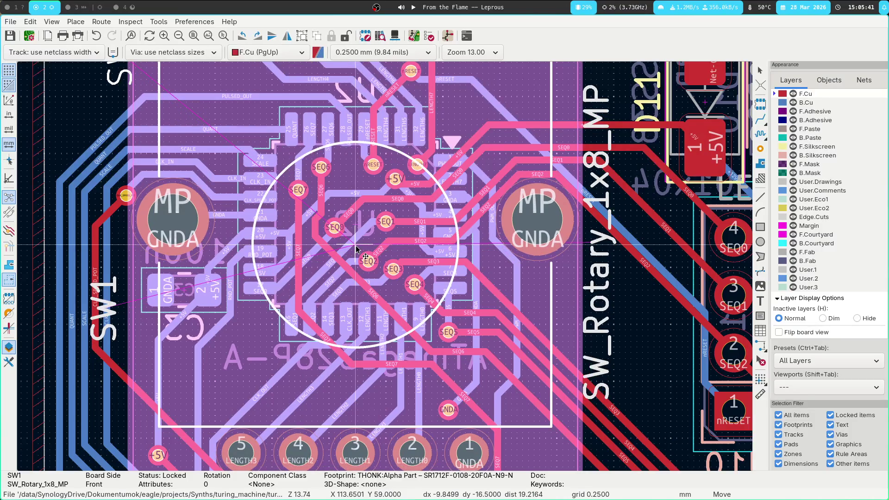
scroll(356, 245, "up", 4)
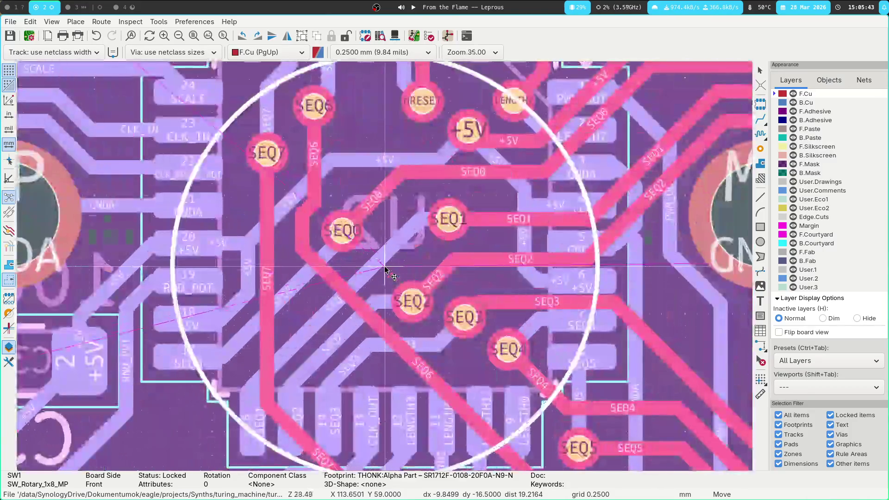
Step: Drop SW1 at its new position and rerun the design rules check
left_click(392, 269)
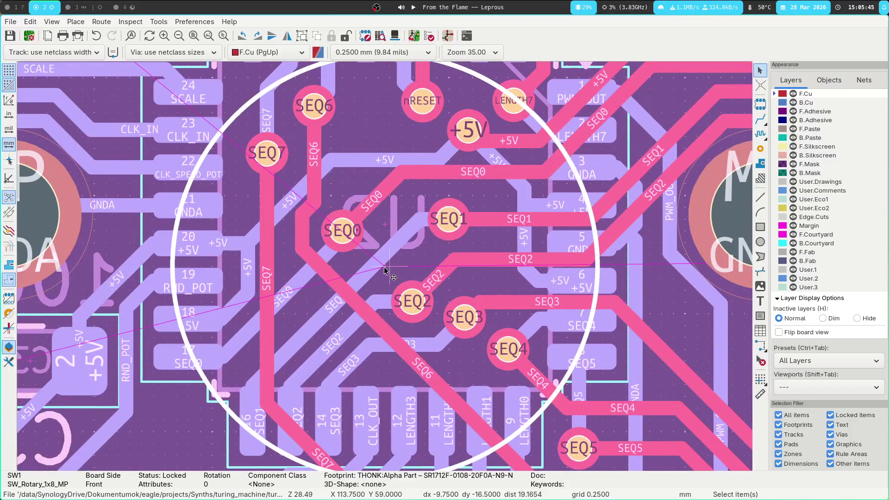
scroll(381, 258, "up", 1)
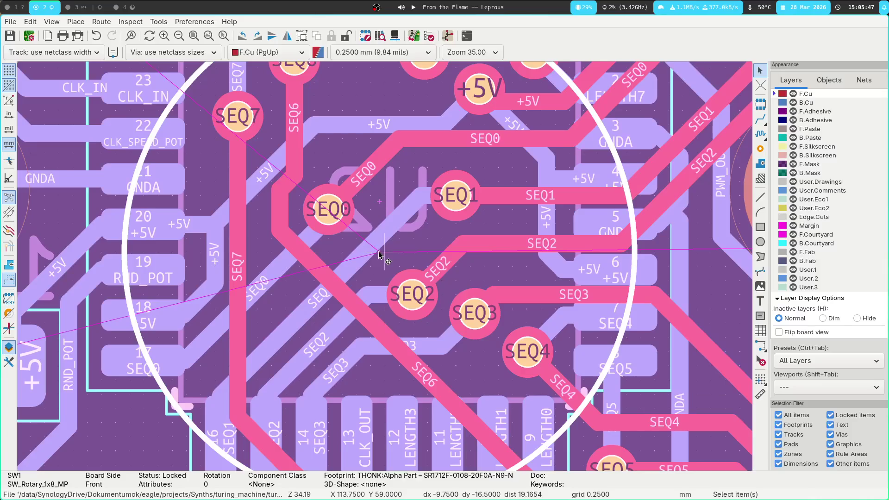
key("m")
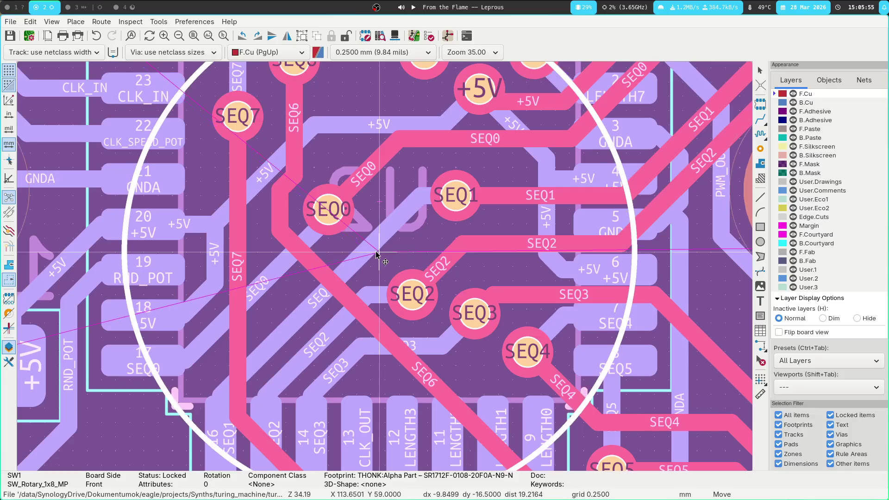
left_click(379, 258)
scroll(384, 267, "down", 2)
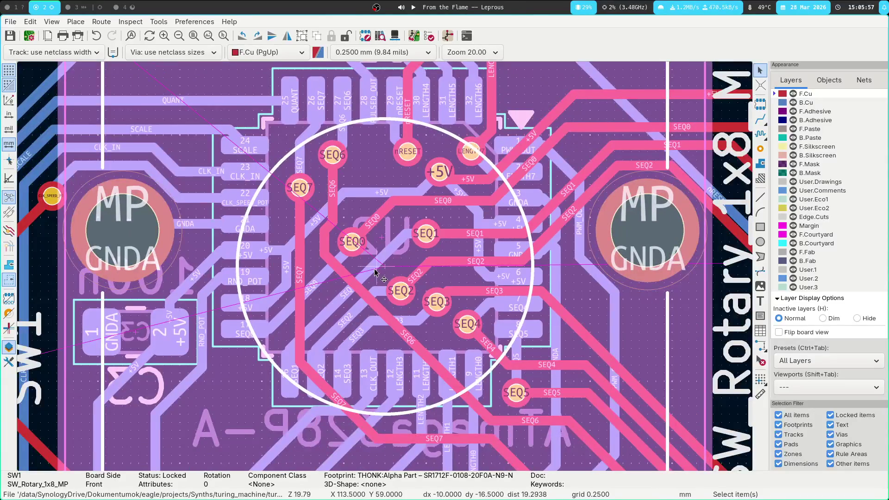
left_click(448, 35)
left_click(578, 370)
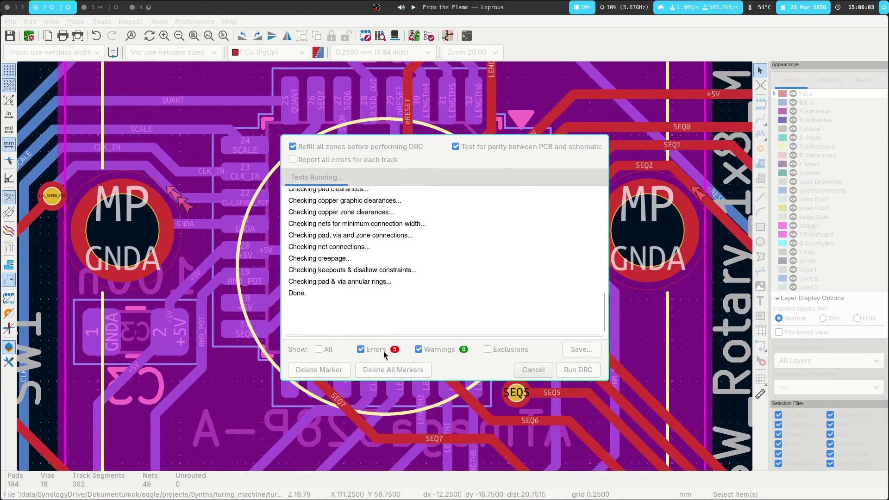
Step: Rerun the DRC, show the five clearance errors, jump to the first one beside SW1's pad and close
left_click(534, 369)
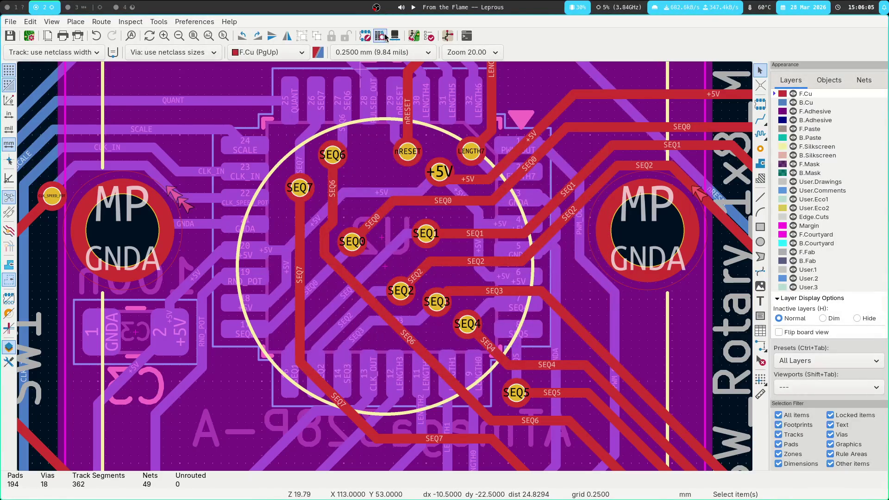
left_click(427, 37)
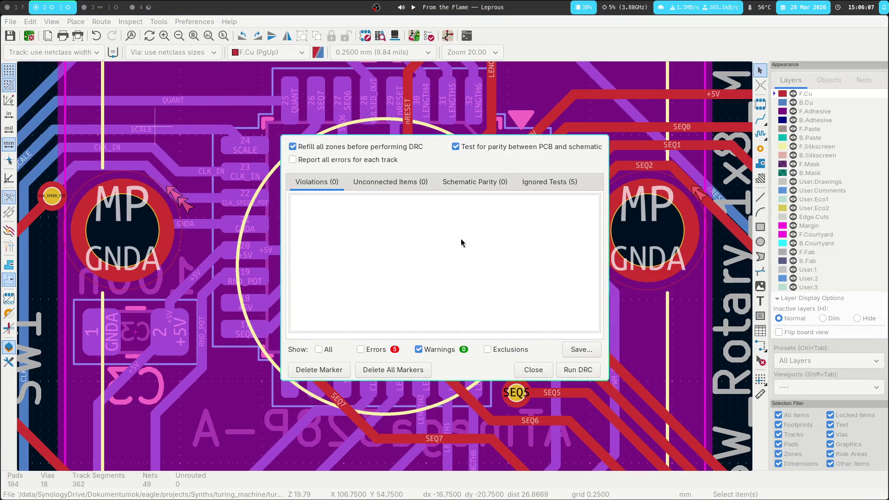
left_click(578, 369)
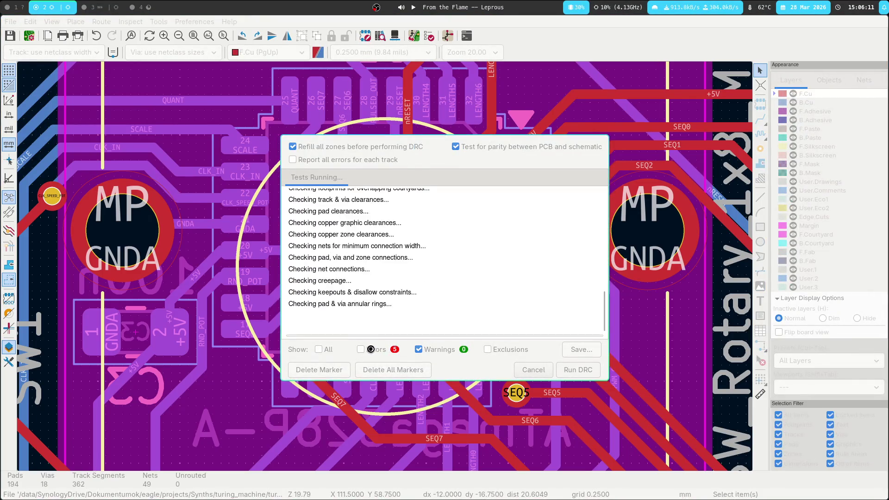
left_click(362, 350)
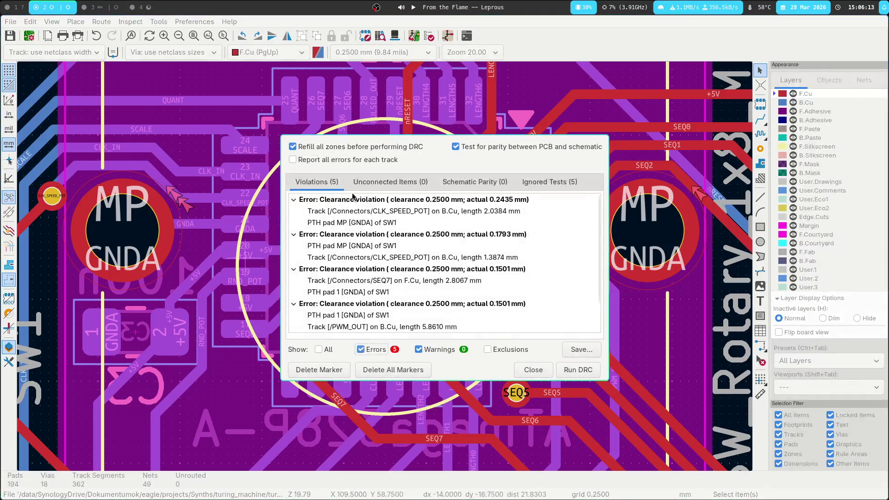
left_click(361, 212)
left_click(534, 370)
scroll(486, 348, "up", 2)
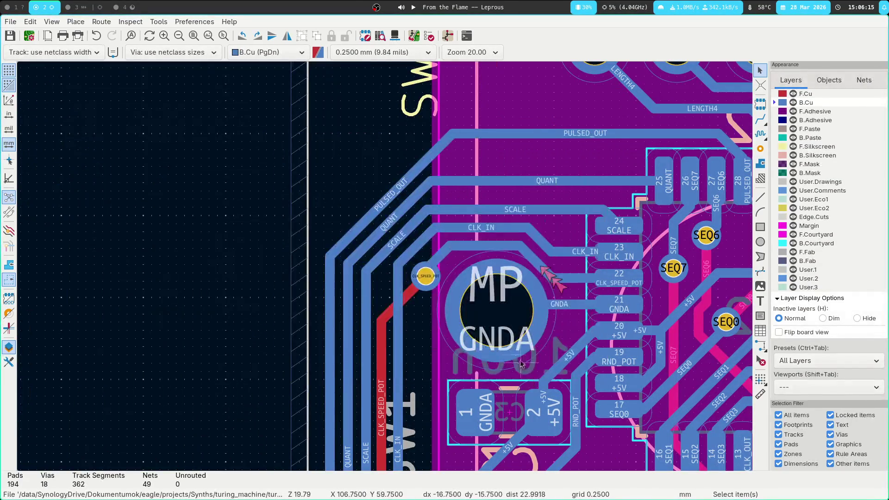
Step: Shift the diagonal CLK_IN track off the mounting pad, rerun the DRC and jump to the SEQ7 violation
middle_click_drag(407, 213, 312, 223)
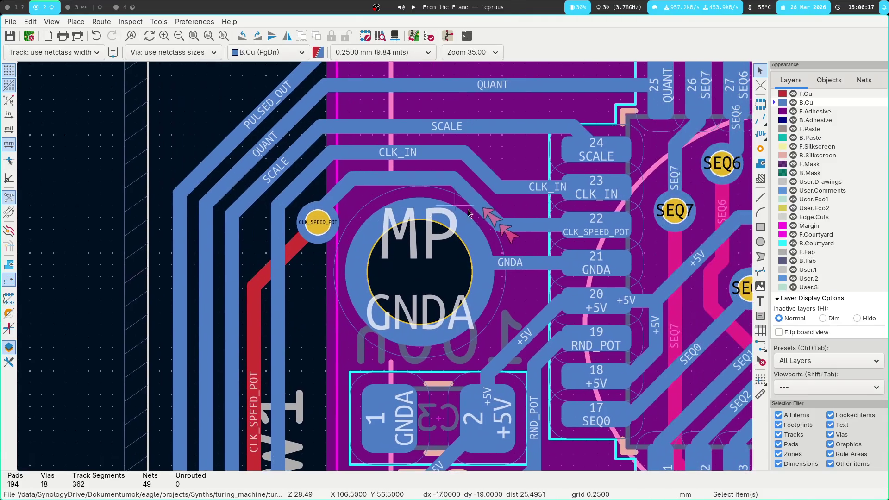
left_click(486, 184)
mouse_move(487, 184)
left_mouse_down()
mouse_move(504, 155)
mouse_move(478, 147)
left_mouse_up()
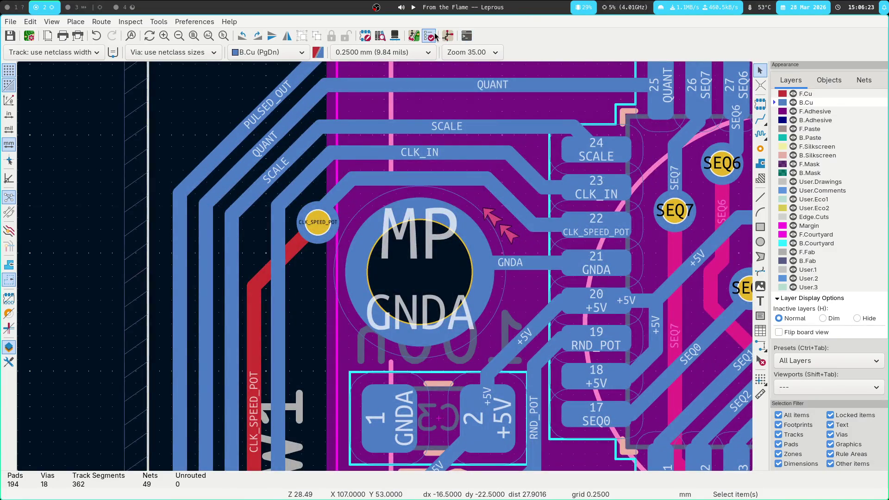
left_click(430, 36)
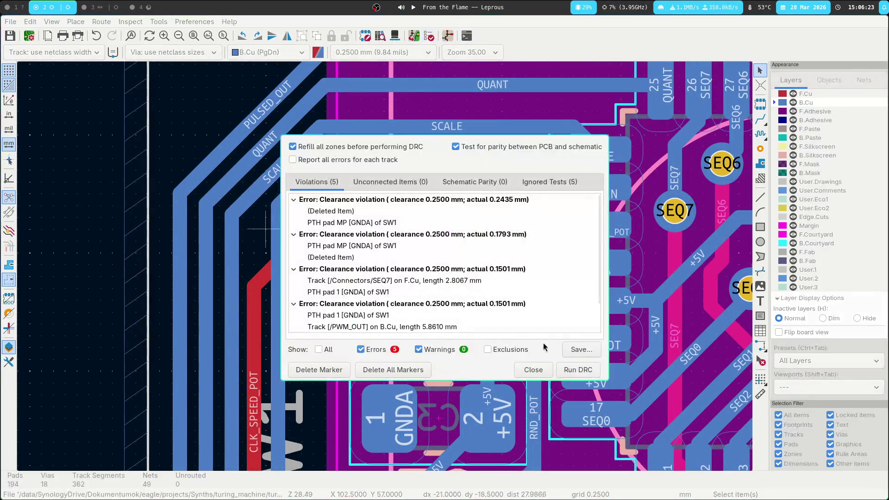
left_click(574, 366)
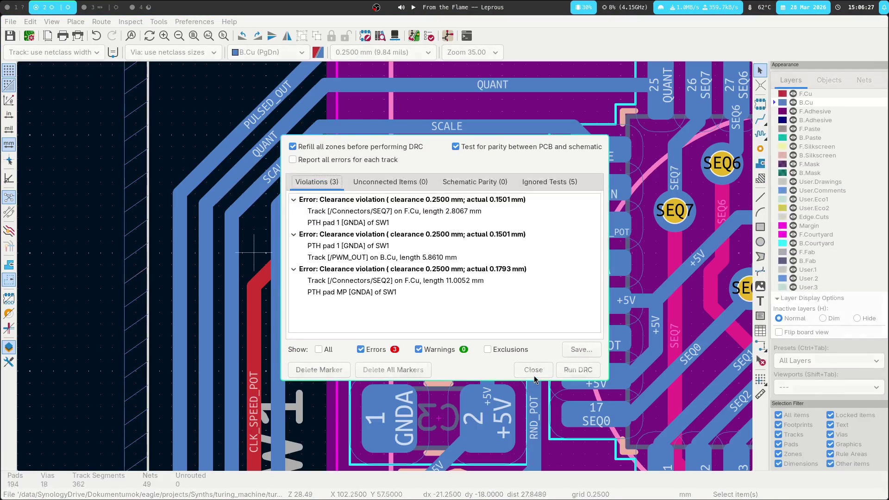
double_click(466, 212)
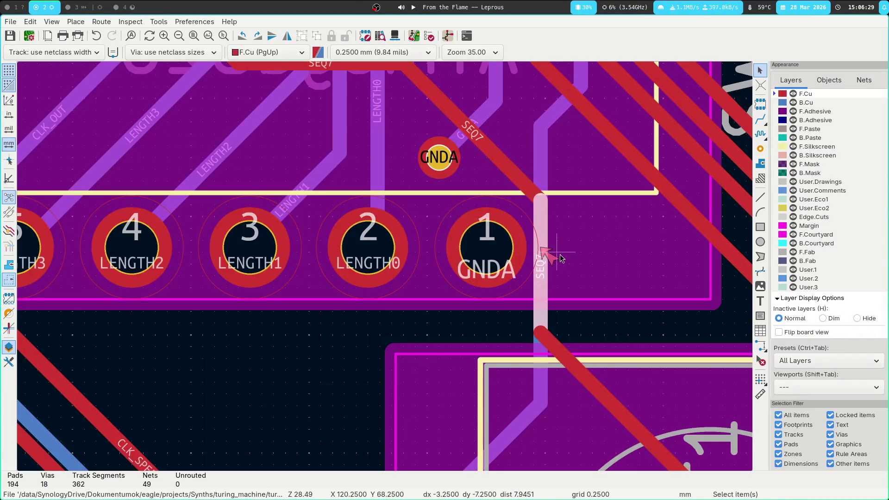
scroll(333, 286, "down", 2)
Step: Inspect the SEQ7 track at the violation and bring the SEQ2 track near the MP hole into view
left_click(378, 270)
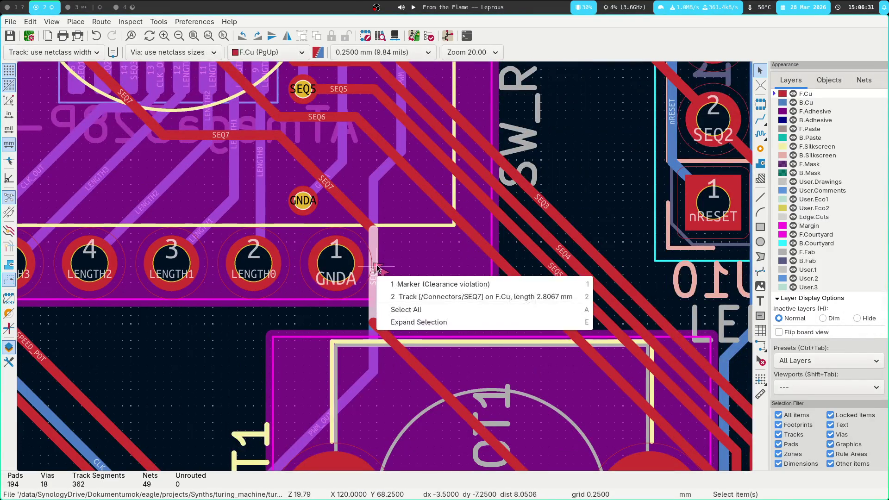
key("Escape")
left_click(378, 253)
key("Escape")
middle_click_drag(407, 199, 381, 436)
scroll(380, 437, "up", 3)
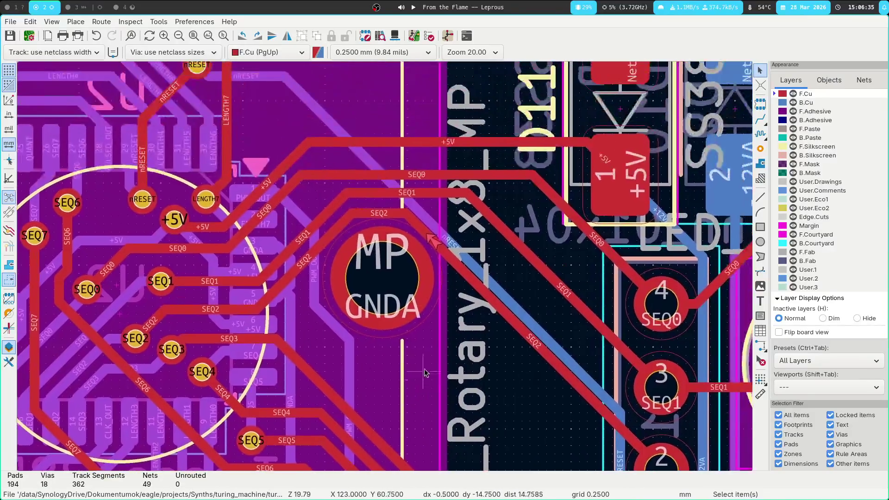
Step: Reroute the SEQ2 track around the GNDA mounting pad and rerun the design rules check
left_click(445, 251)
key("x")
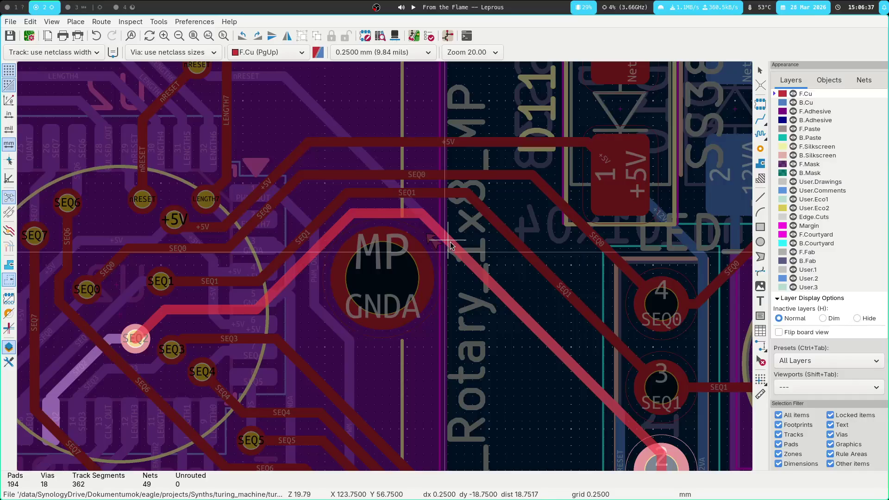
key("Escape")
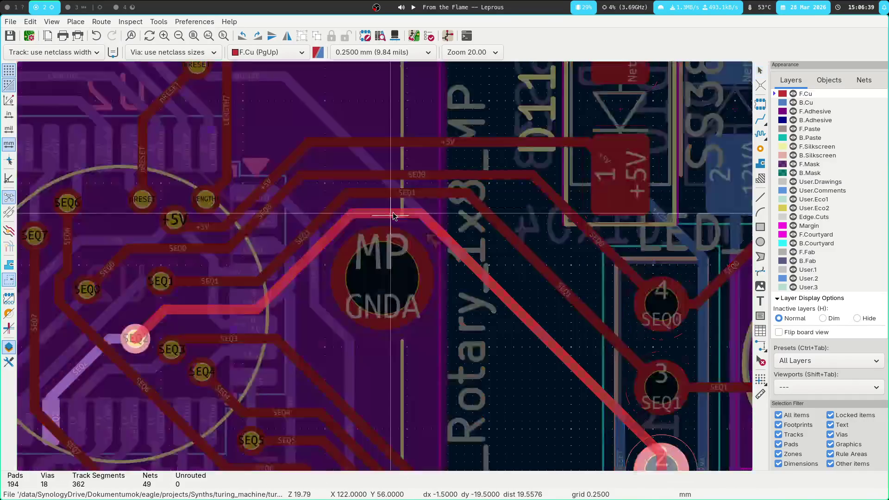
left_click(393, 211)
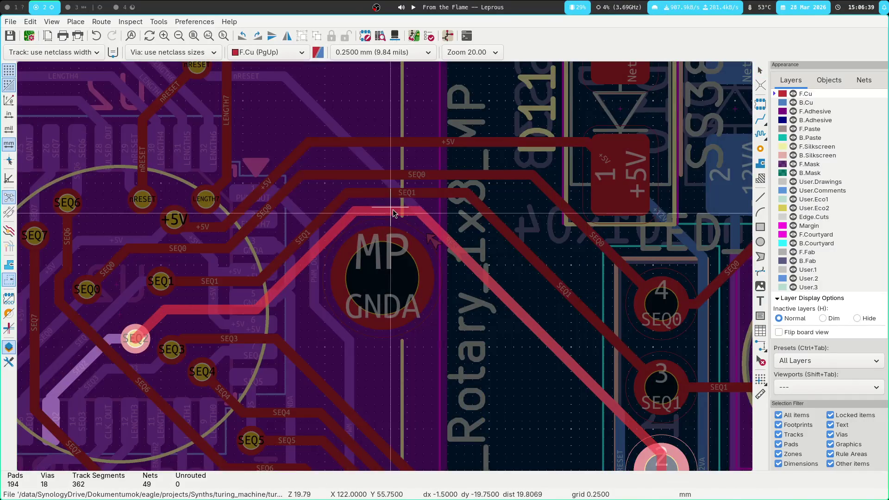
key("Escape")
left_click(308, 254)
key("x")
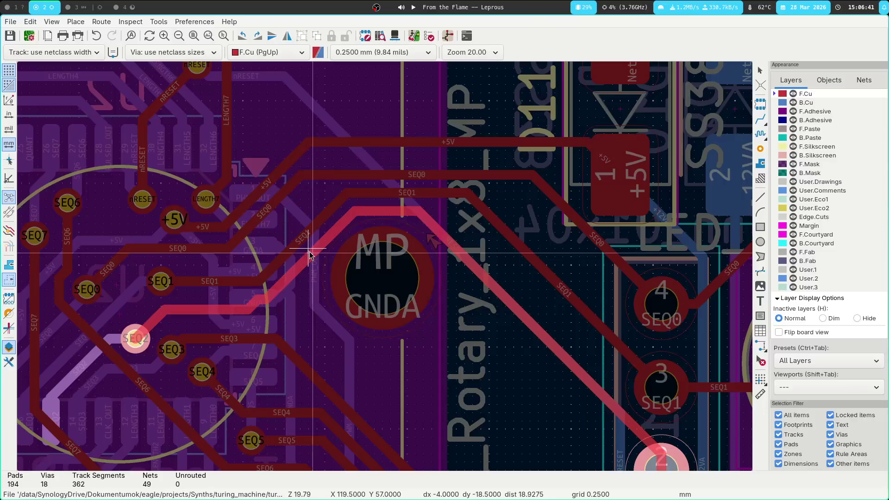
key("Escape")
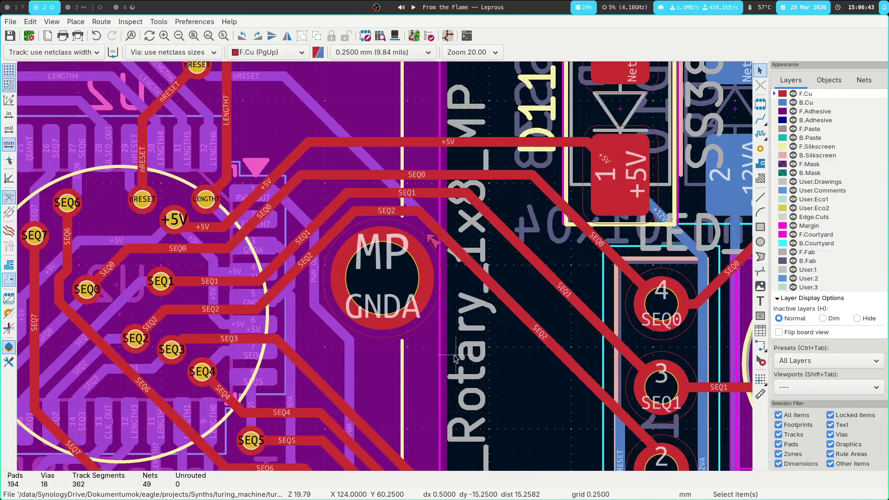
left_click(429, 36)
left_click(577, 370)
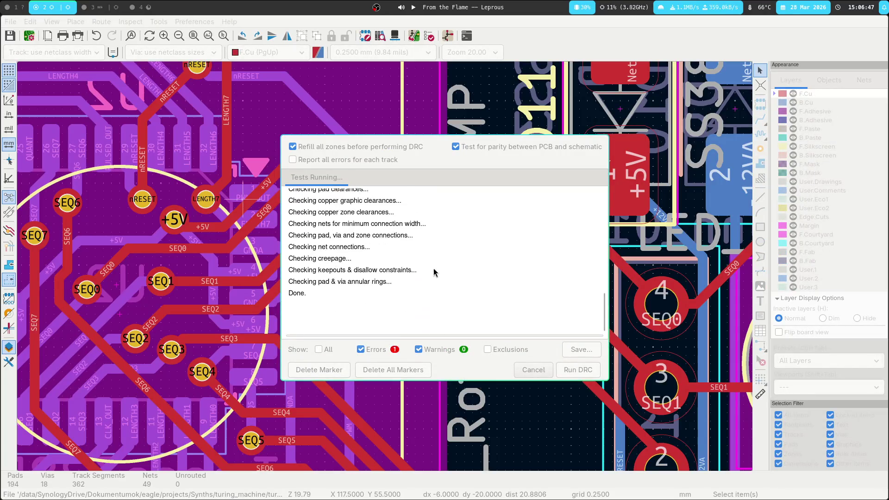
Step: Drag the PWM_OUT track right away from the GNDA pad, rerun the DRC to zero violations and close
double_click(403, 212)
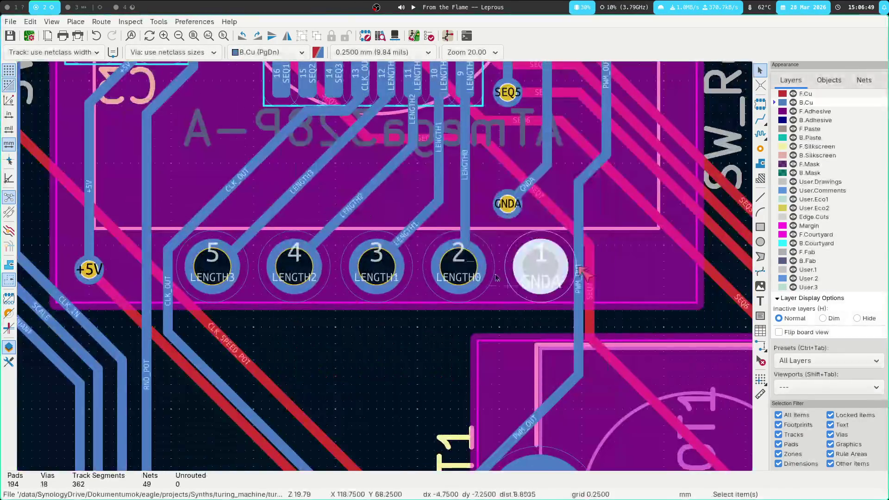
scroll(519, 291, "up", 2)
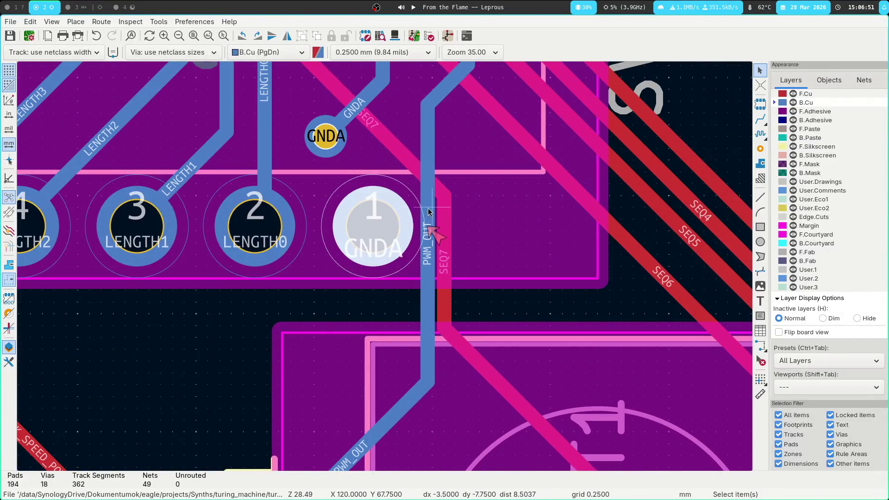
left_click(428, 209)
left_click_drag(428, 210, 444, 209)
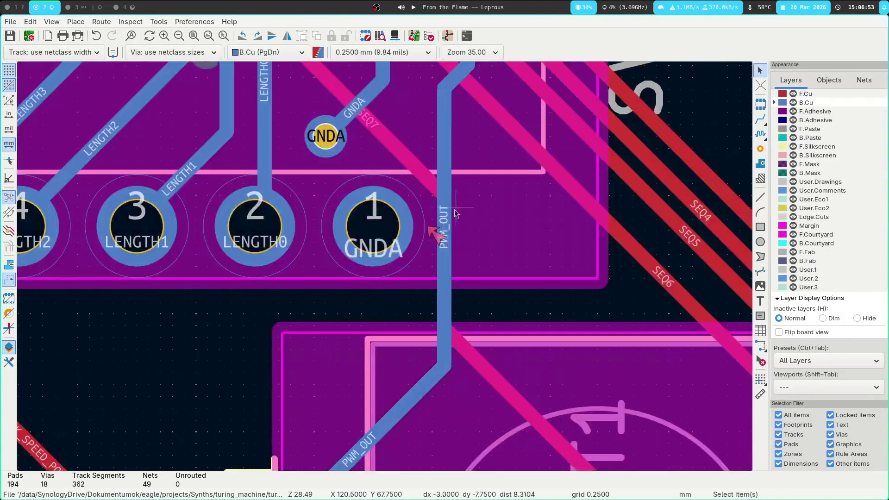
left_click(429, 37)
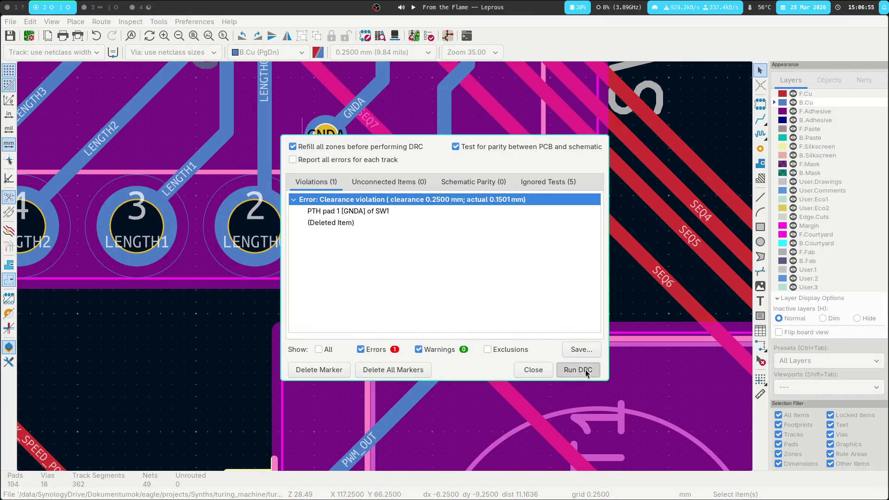
left_click(579, 369)
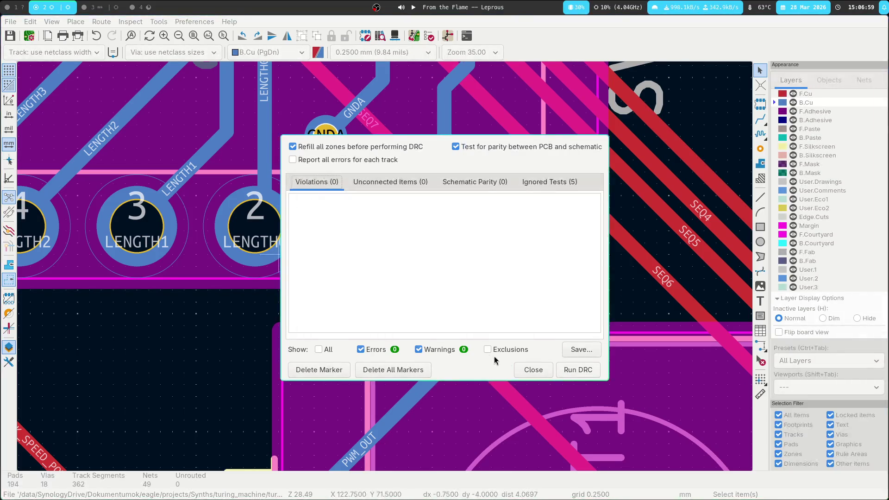
left_click(532, 369)
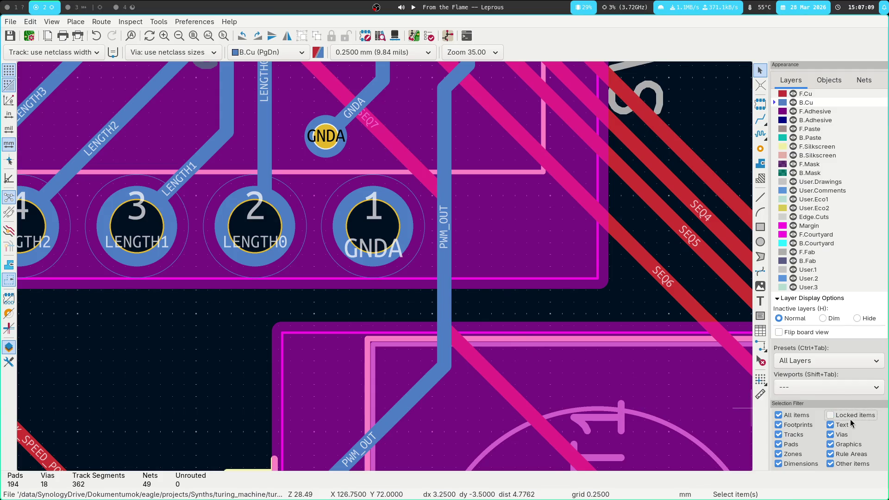
scroll(385, 270, "down", 3)
scroll(460, 259, "down", 1)
scroll(434, 237, "down", 2)
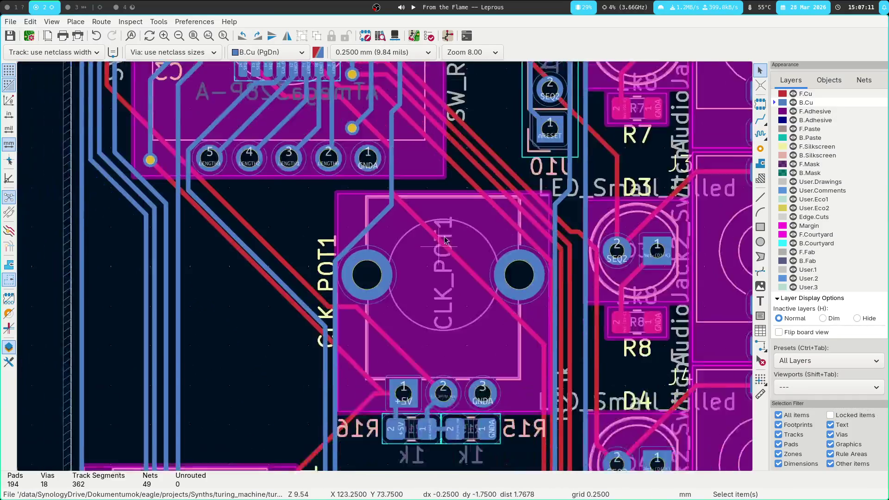
scroll(330, 291, "down", 4)
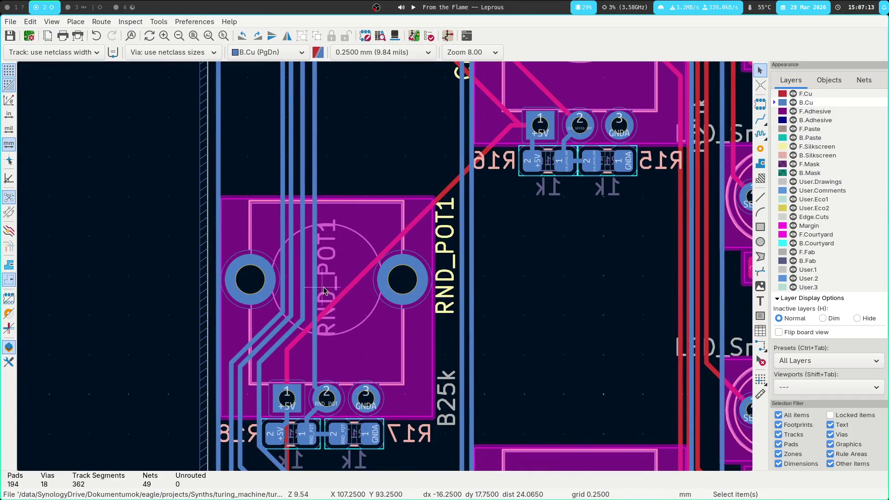
scroll(330, 290, "up", 3)
Step: Measure from RND_POT1 and from the CLKOUT1 jack centre to SW2's middle pad, reading 9.5 mm
left_click(393, 308)
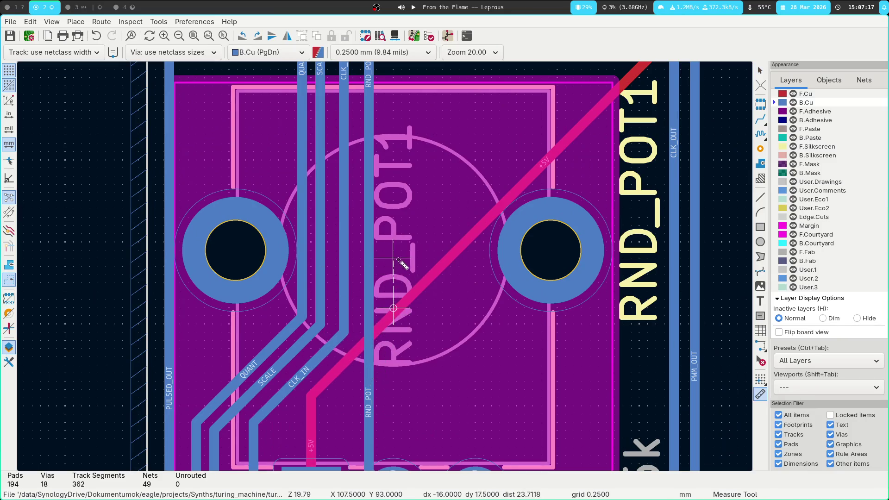
left_click(396, 250)
scroll(368, 348, "down", 1)
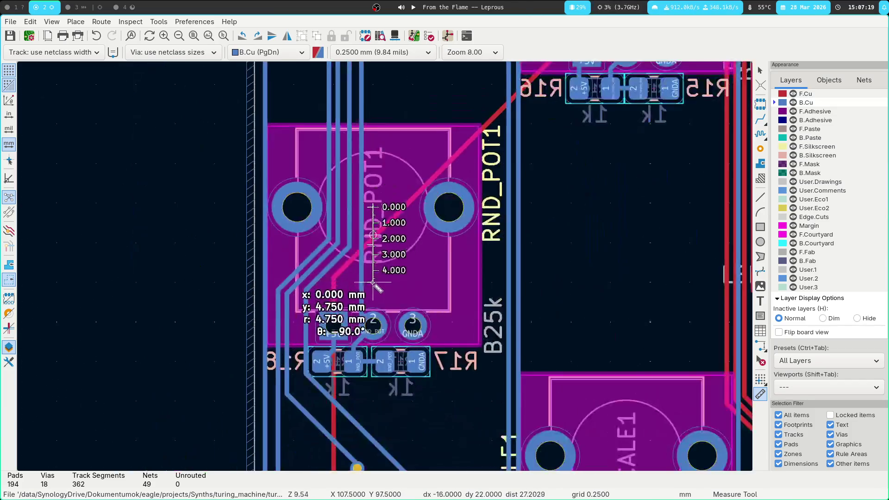
scroll(375, 417, "down", 2)
scroll(379, 313, "down", 3)
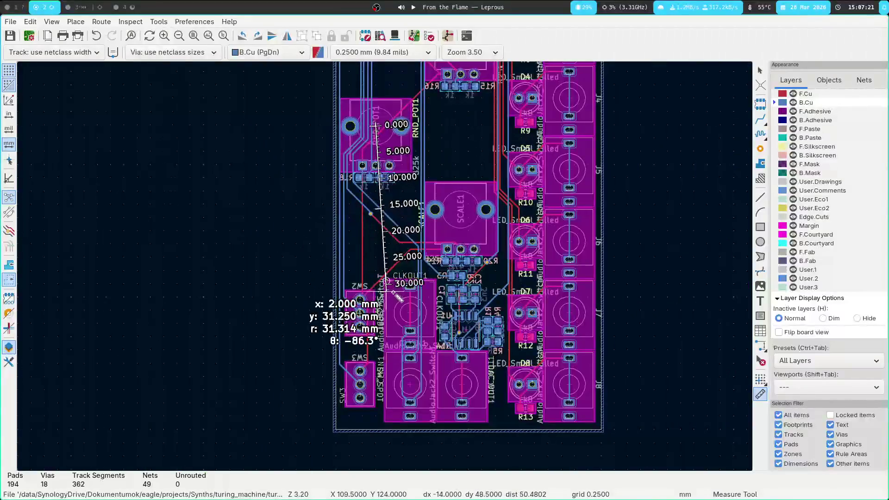
scroll(389, 313, "up", 3)
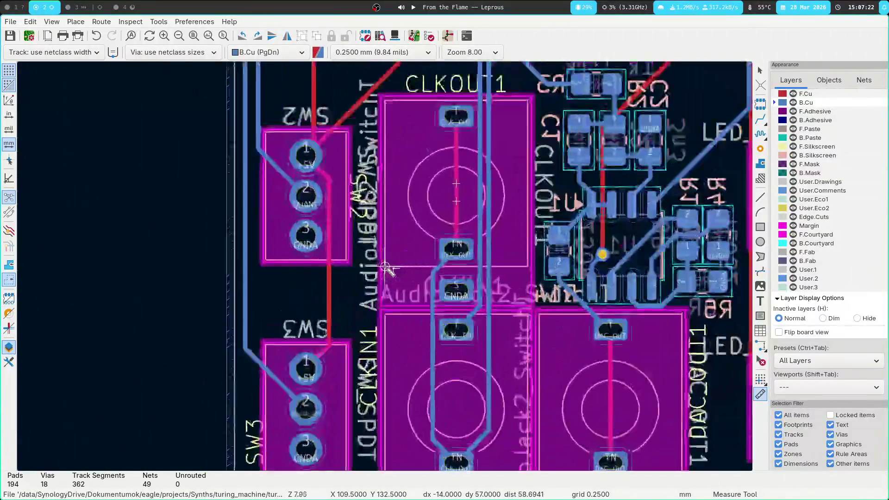
left_click(456, 194)
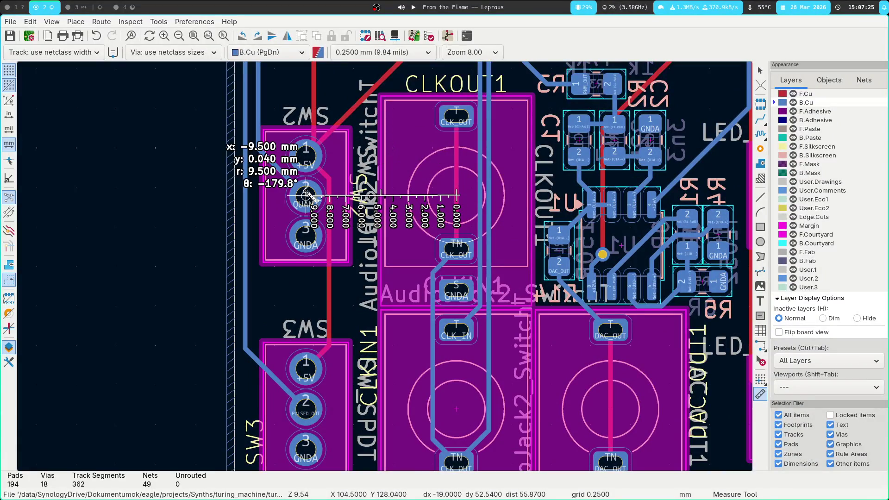
key("Escape")
scroll(306, 195, "up", 2)
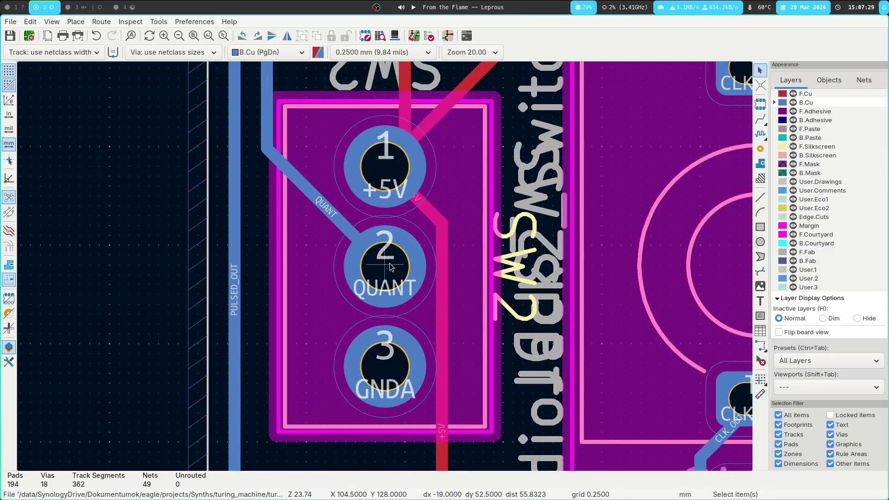
Step: Select the SW2 switch footprint and nudge it into place
left_click(390, 267)
left_click(398, 266)
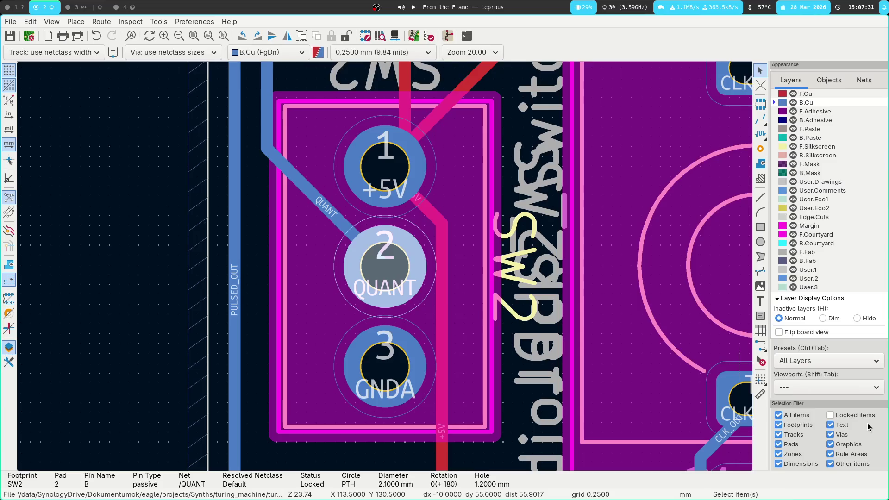
left_click(466, 261)
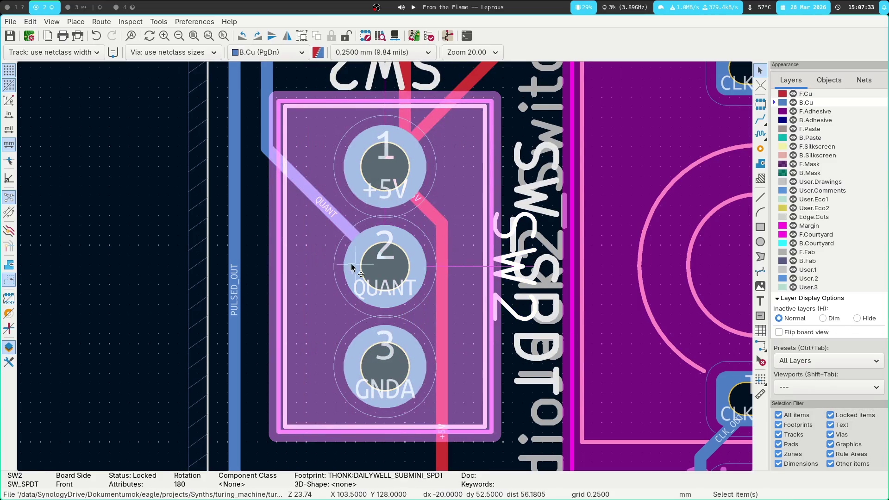
key("m")
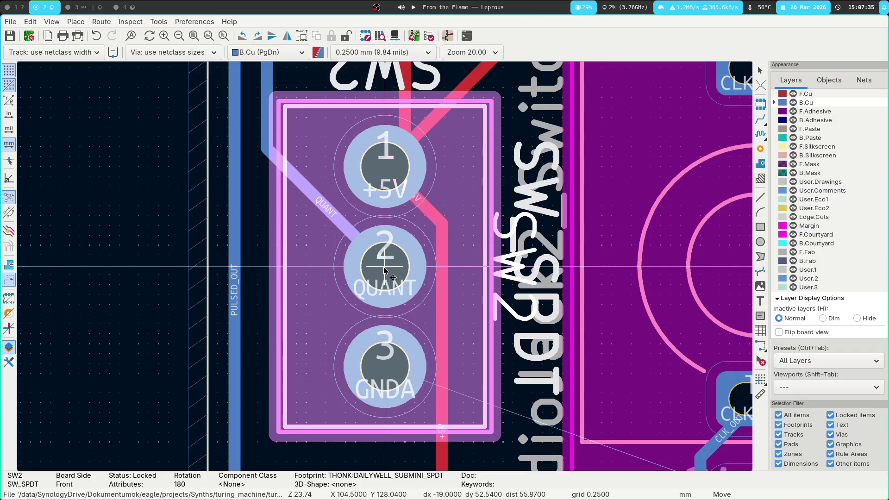
left_click(384, 266)
scroll(384, 267, "down", 3)
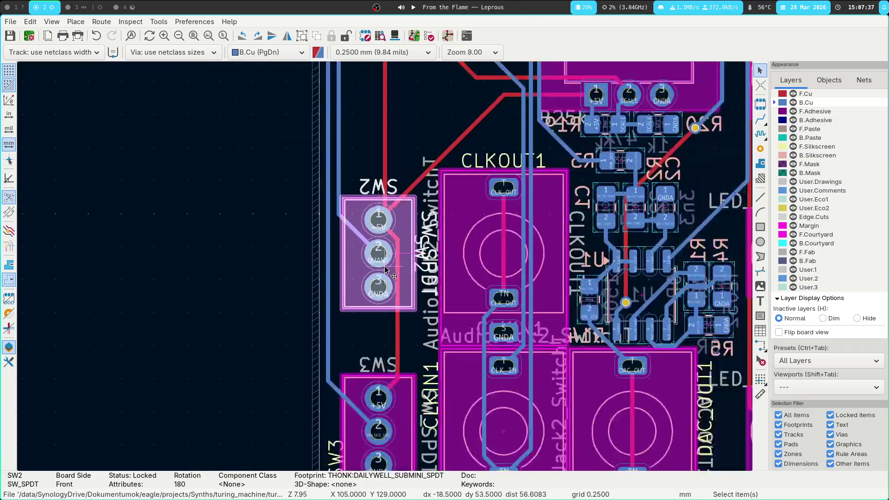
Step: Measure the 9.5 mm offset from SW3 pad 2 to the neighbouring jack
middle_click_drag(332, 435, 384, 266)
scroll(385, 266, "up", 3)
left_click(384, 266)
scroll(384, 266, "up", 3)
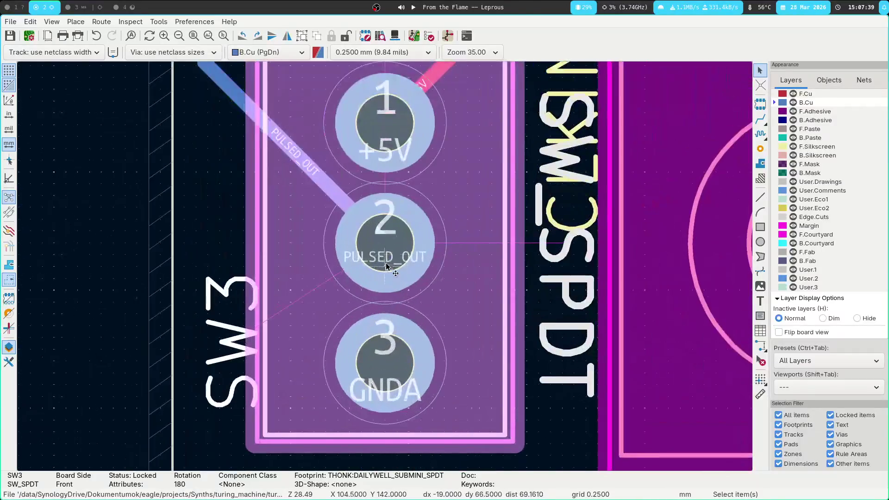
left_click(393, 250)
middle_click_drag(393, 250, 69, 243)
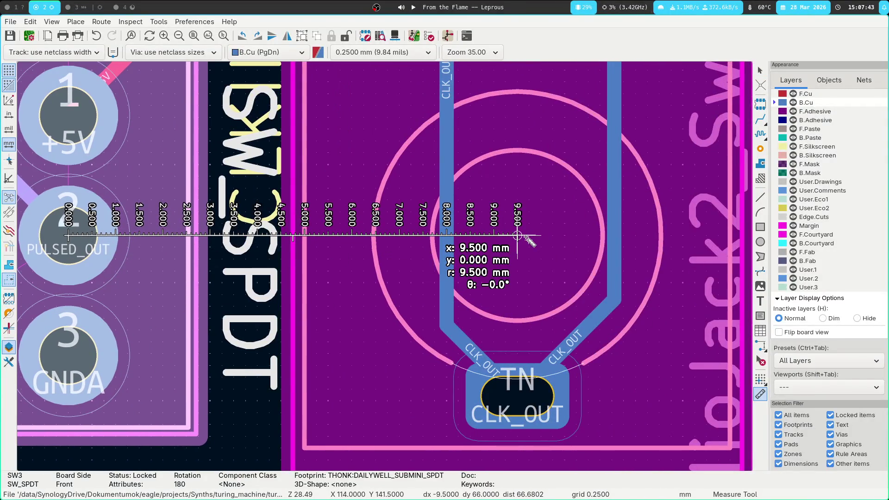
key("Escape")
scroll(432, 243, "down", 4)
scroll(377, 417, "up", 1)
Step: Measure from the QUANT pin to the jack (9.5 mm) and from the PULSED_OUT pin across
left_click(377, 419)
key("Escape")
left_click(335, 128)
left_click(160, 130)
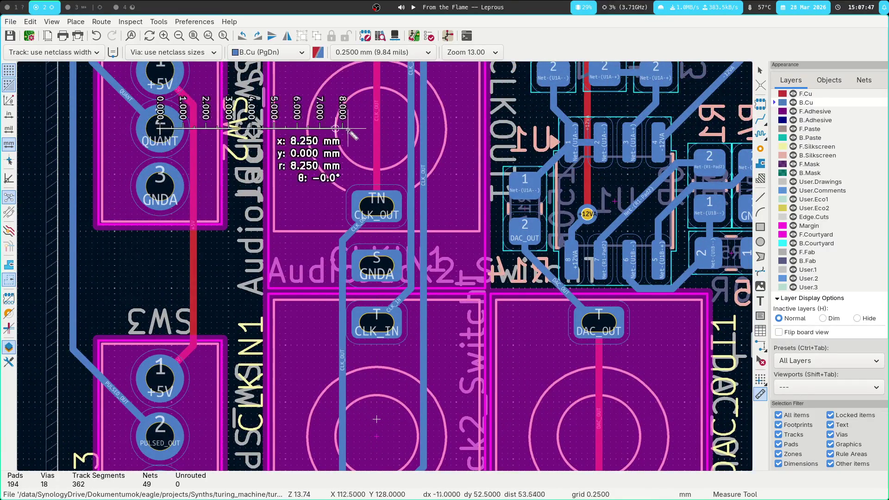
key("Escape")
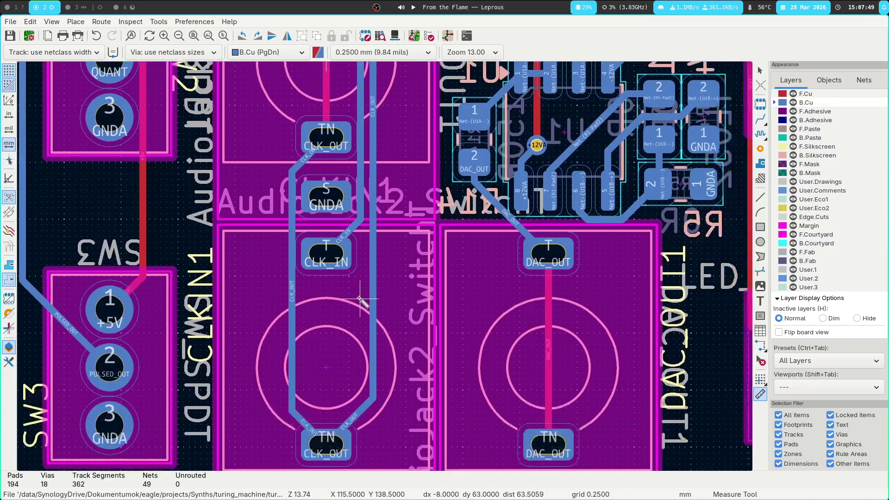
middle_click_drag(377, 131, 384, 78)
left_click(174, 390)
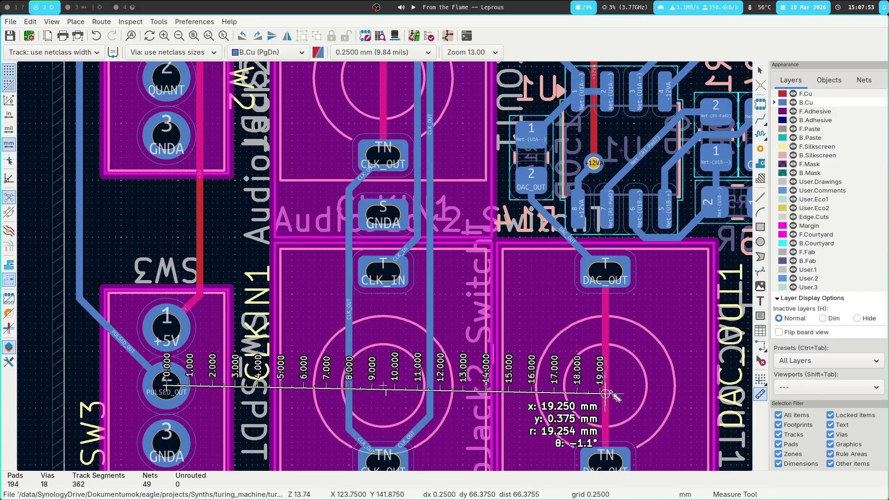
scroll(605, 382, "down", 2)
Step: Reposition the board over the jacks and switch back to the FreeCAD front-panel sketch
middle_click_drag(382, 268, 459, 316)
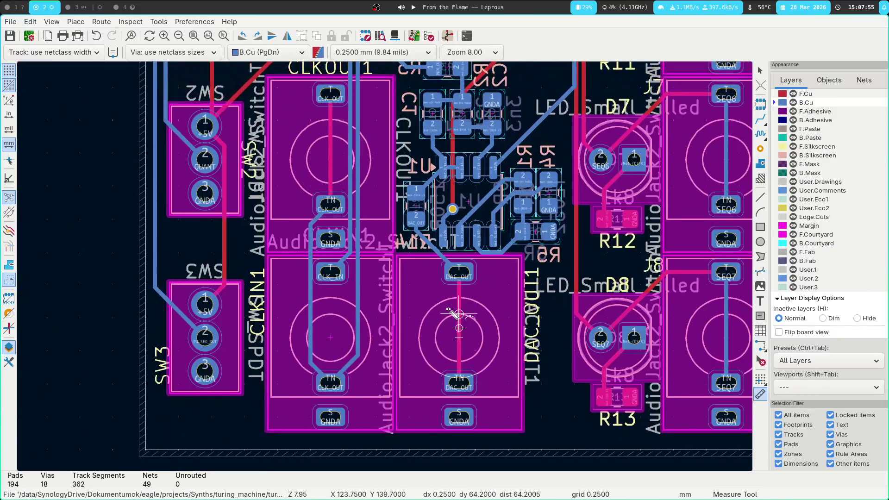
key("super+3")
key("super+1")
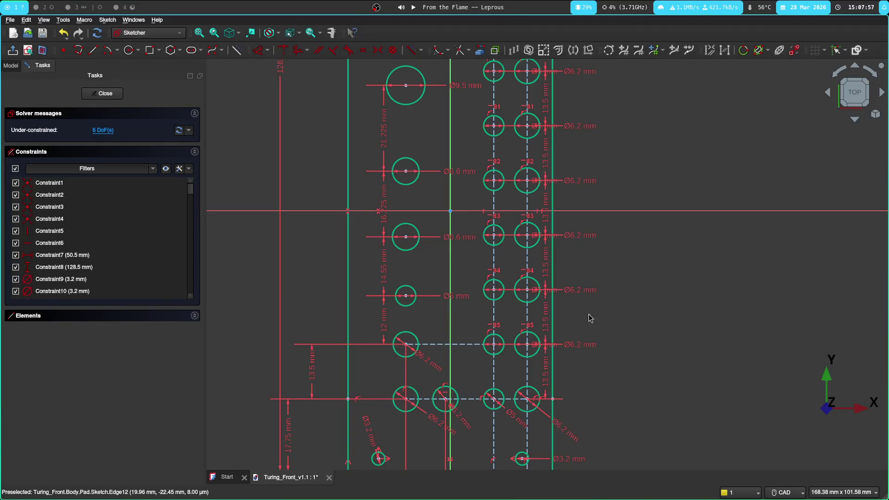
scroll(353, 290, "up", 2)
scroll(352, 290, "up", 1)
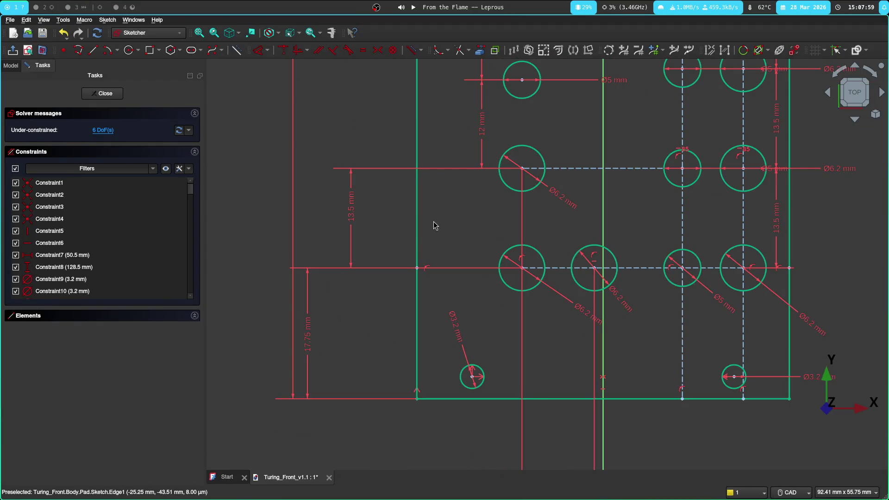
key("super+3")
key("super+2")
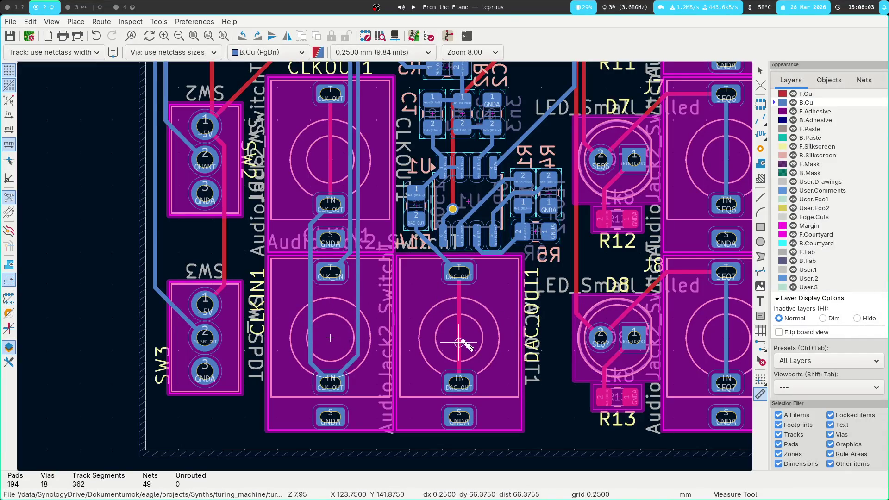
left_click(462, 341)
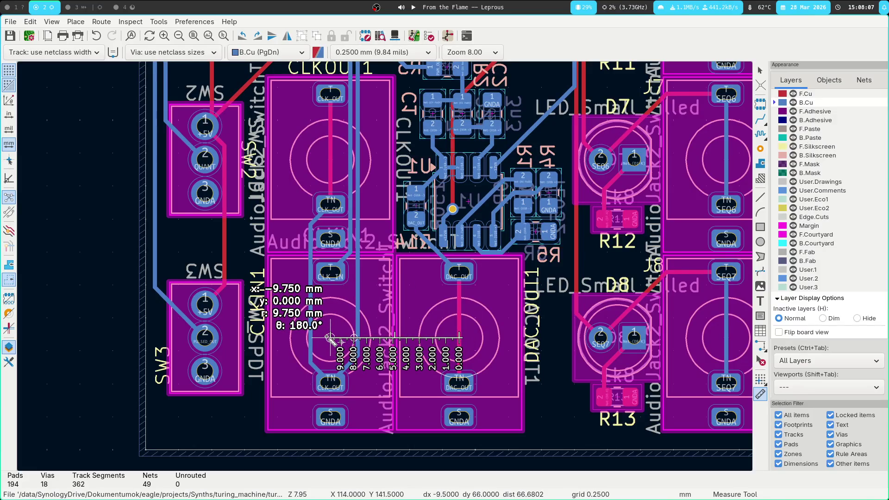
key("Escape")
key("super+1")
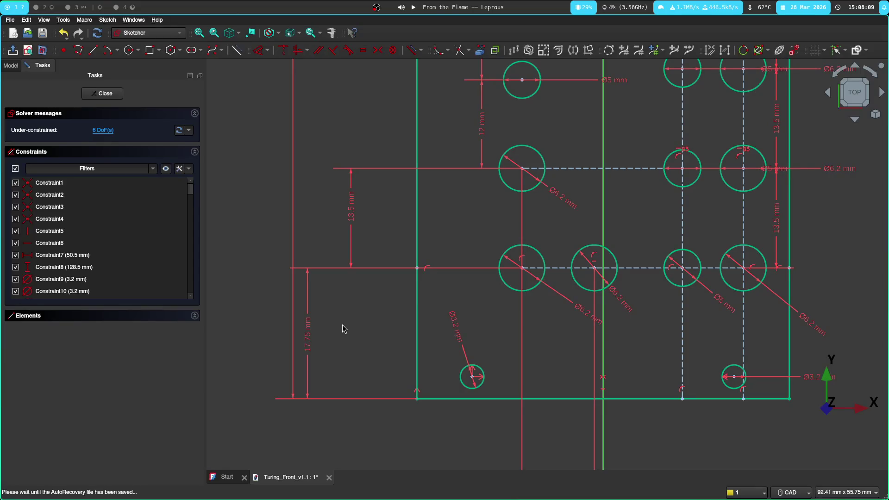
middle_click_drag(553, 307, 443, 332)
scroll(444, 334, "up", 3)
scroll(417, 354, "up", 1)
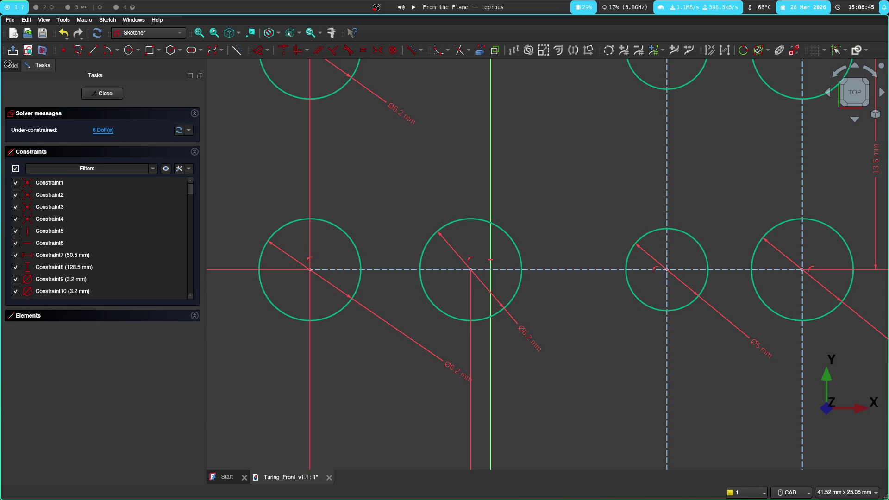
Step: Leave sketch editing to show the solid front panel with its labelled holes
key("Escape")
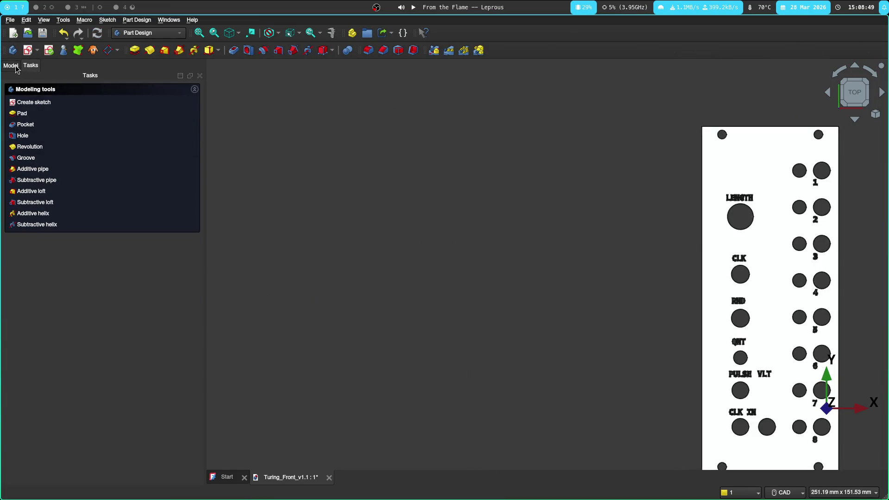
Step: Reopen the Pad's front-panel Sketch for editing from the model tree
left_click(11, 65)
scroll(105, 139, "down", 1)
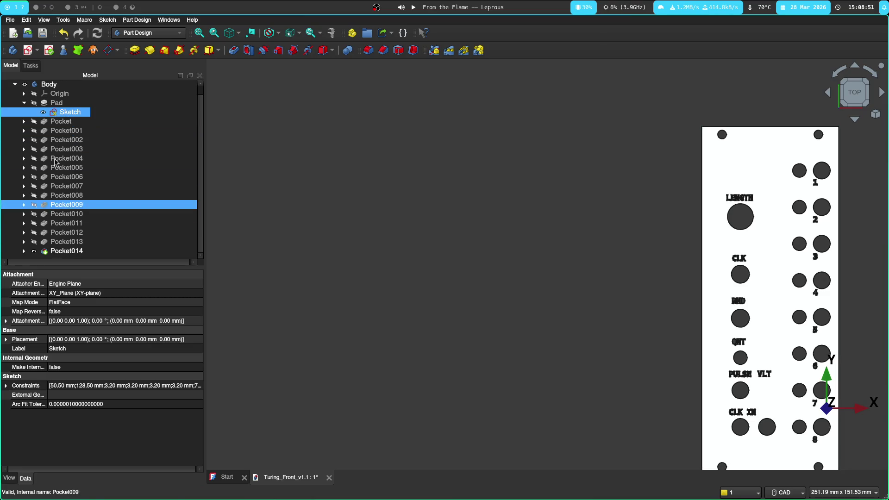
left_click(31, 252)
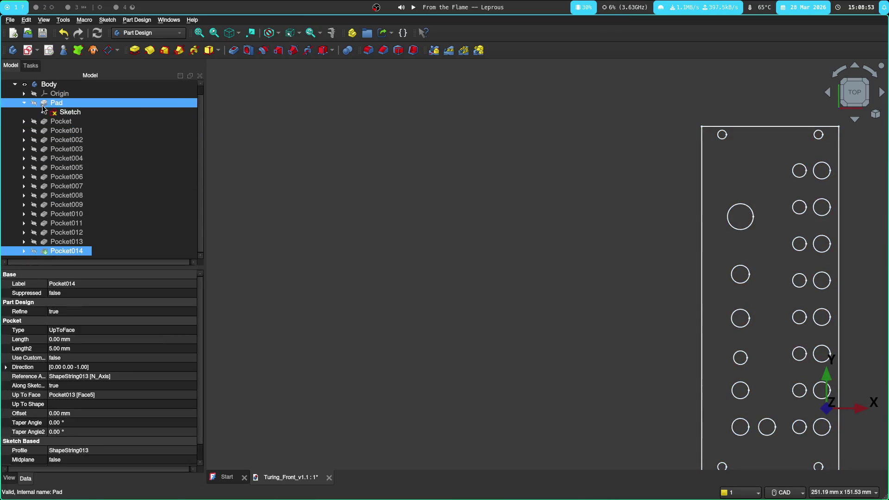
left_click(35, 105)
double_click(70, 112)
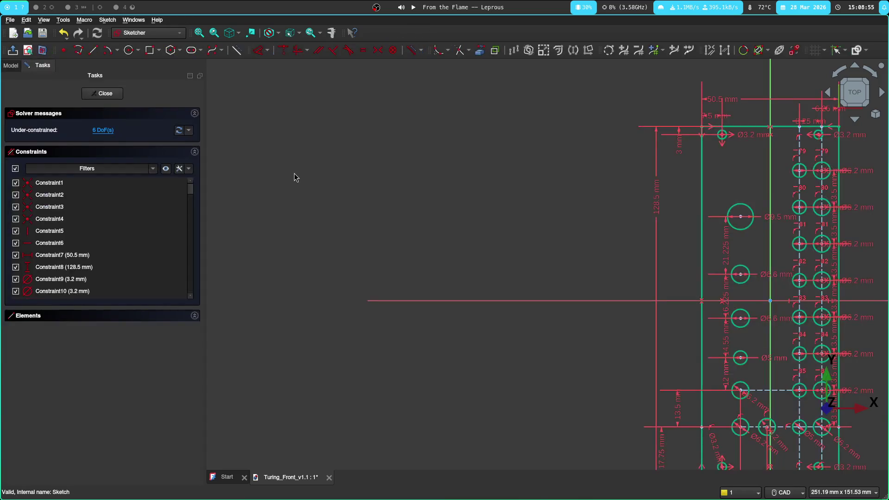
scroll(391, 189, "up", 2)
scroll(580, 307, "up", 2)
scroll(377, 308, "up", 2)
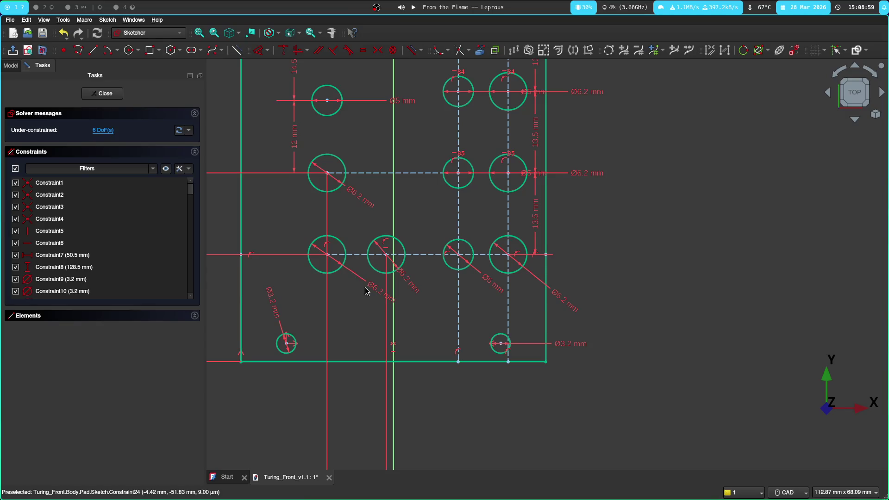
scroll(416, 314, "up", 3)
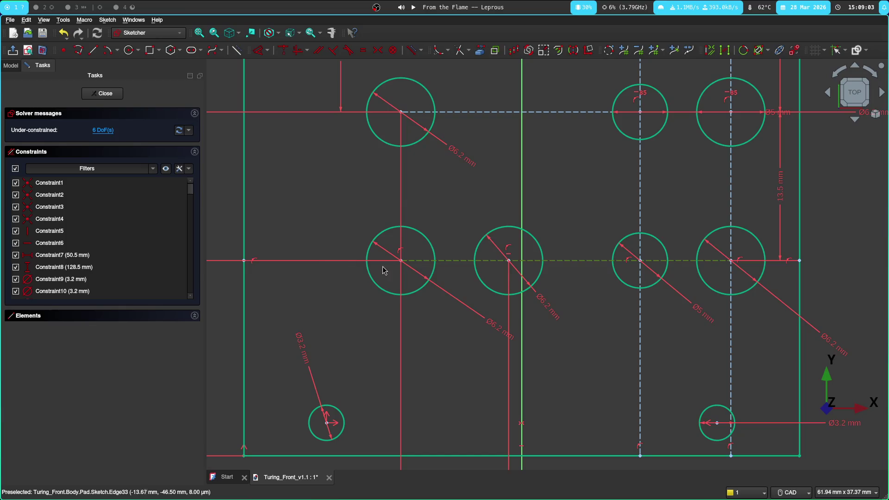
Step: Undo an accidental hole move, then delete the construction line through the lower hole centres
mouse_move(401, 263)
left_mouse_down()
mouse_move(276, 281)
mouse_move(338, 288)
left_mouse_up()
key("ctrl+z")
key("Delete")
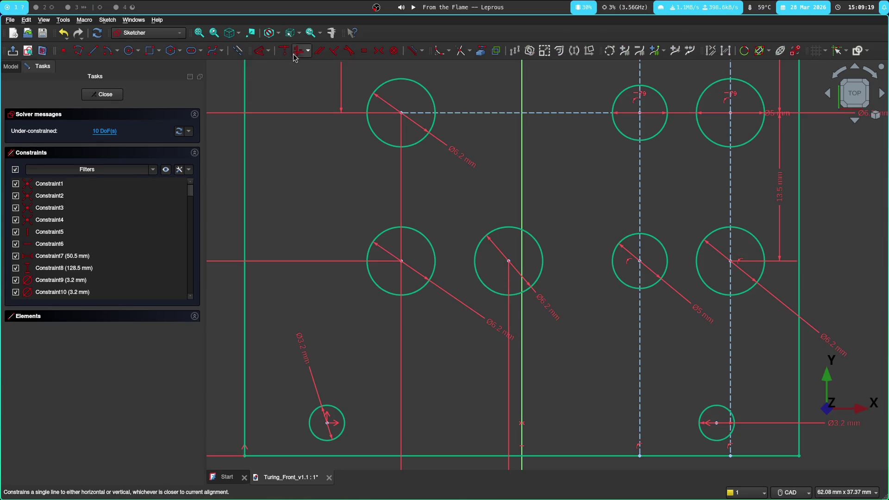
Step: Draw a construction line from the right hole centre across the lowest row of large holes
left_click(94, 50)
left_click(730, 261)
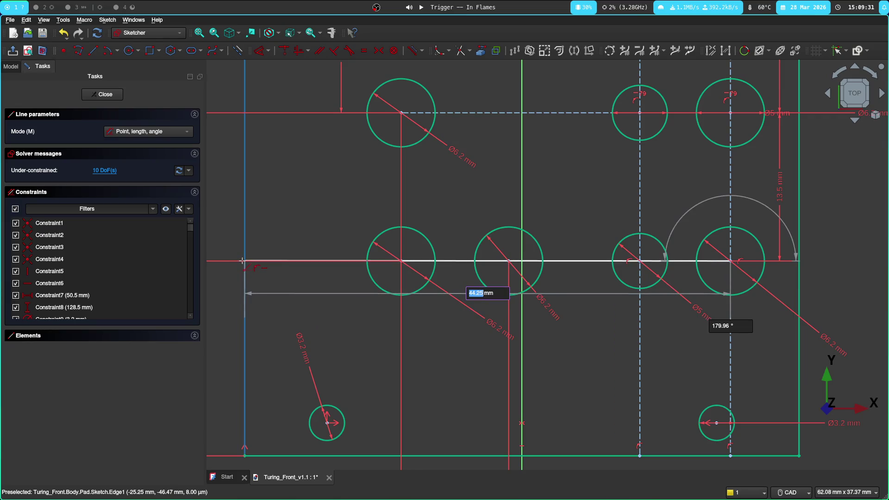
right_click(243, 261)
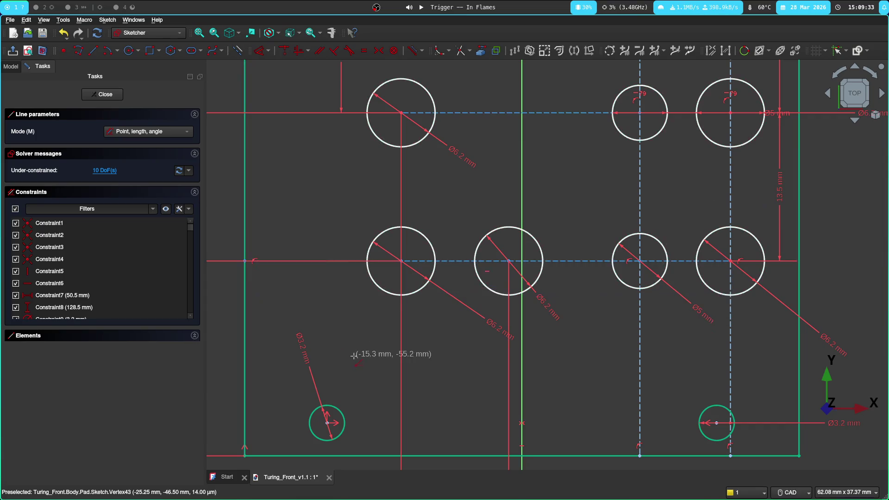
key("Escape")
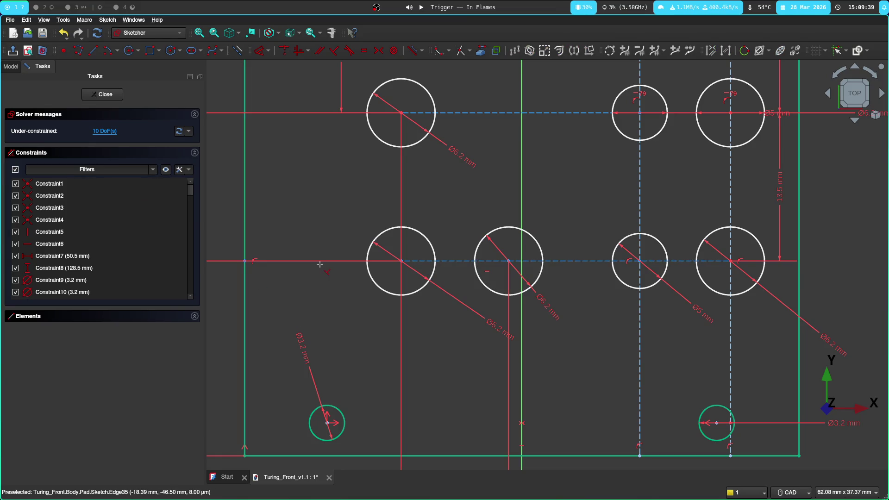
scroll(291, 299, "up", 3)
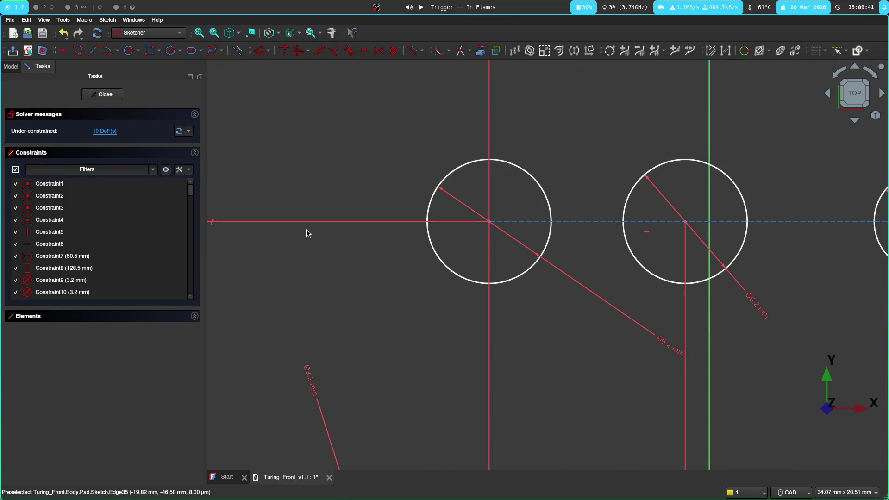
scroll(317, 222, "down", 3)
middle_click_drag(362, 151, 327, 257)
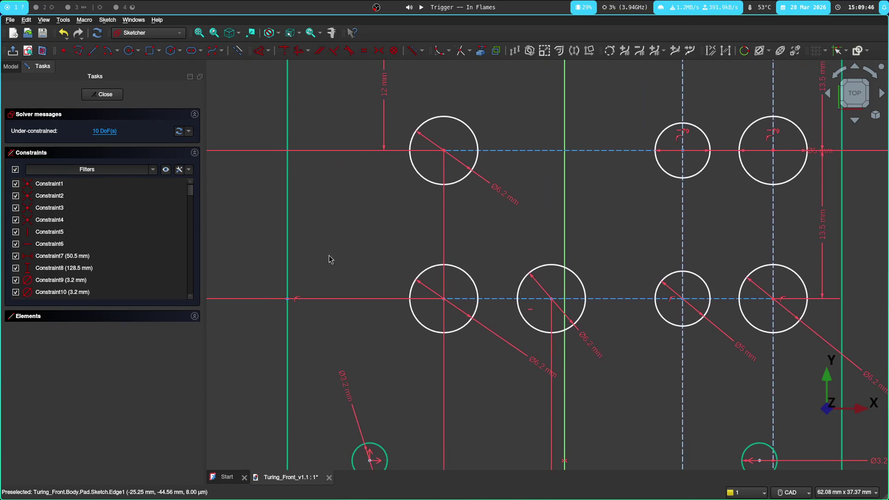
Step: Add a 5 mm circle centred on the construction line, left of the lowest hole row
left_click(129, 51)
left_click(350, 298)
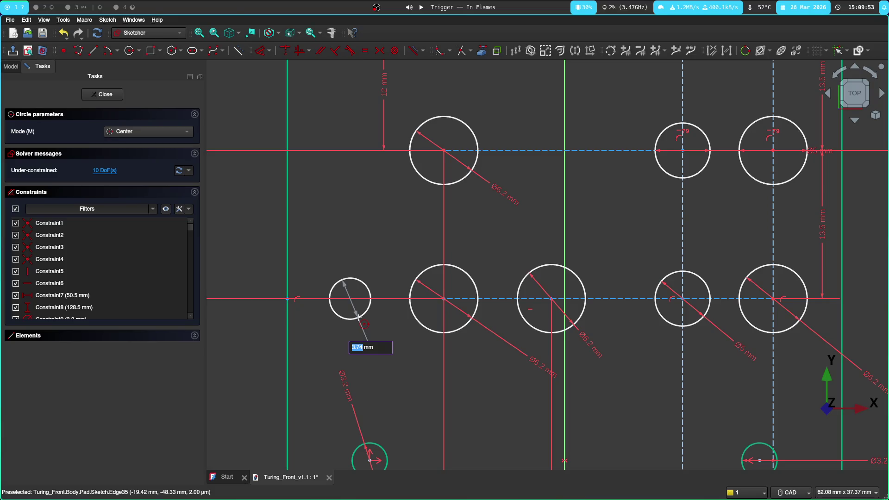
scroll(360, 319, "down", 1)
scroll(357, 298, "down", 2)
type("5")
key("Return")
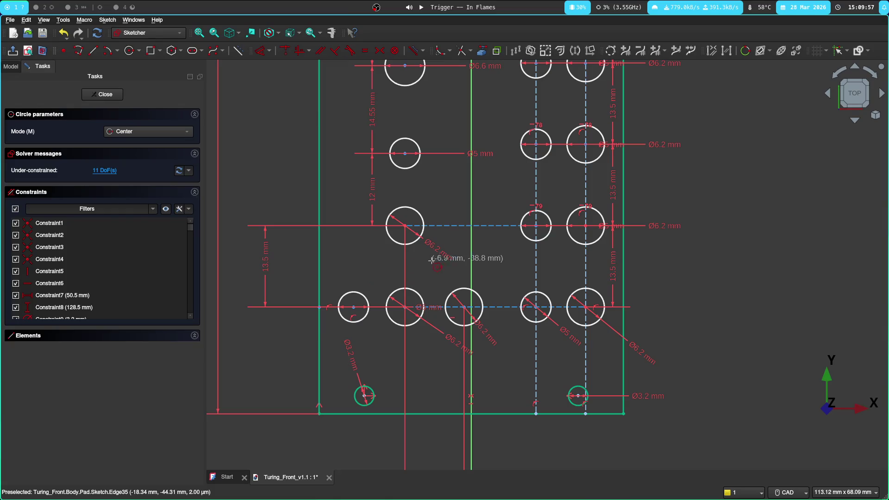
right_click(431, 259)
scroll(417, 271, "up", 2)
scroll(402, 291, "up", 1)
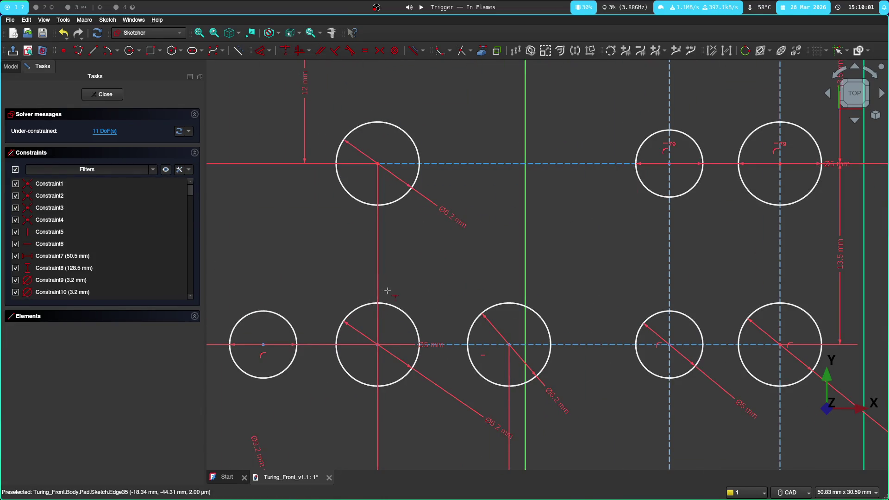
left_click(379, 347)
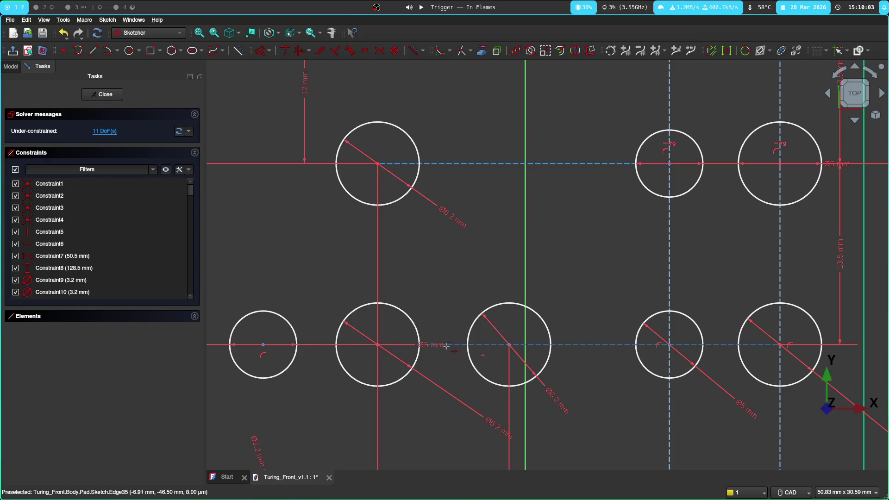
Step: Select the new hole's centre, then measure from the CLK_IN jack centre in the KiCad board
key("Escape")
left_click(511, 345)
mouse_move(430, 220)
middle_mouse_down()
mouse_move(389, 171)
mouse_move(522, 188)
mouse_move(510, 29)
middle_mouse_up()
scroll(586, 77, "down", 1)
scroll(527, 148, "down", 3)
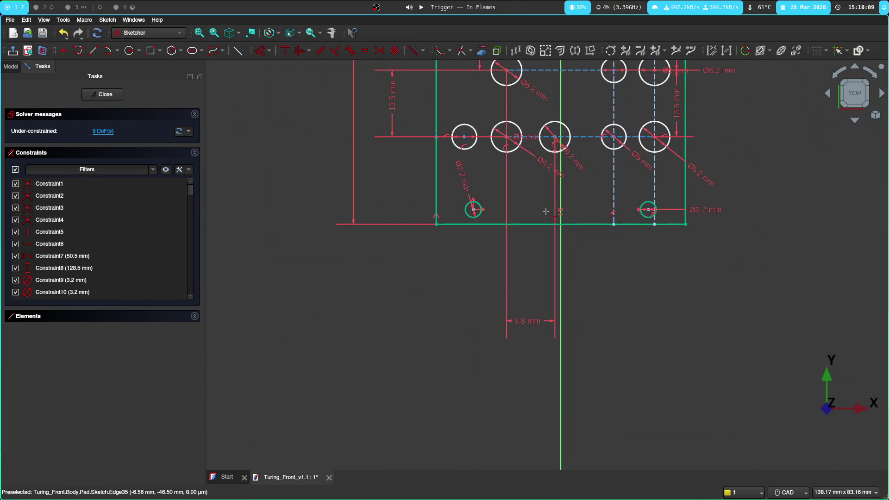
middle_click_drag(545, 211, 545, 247)
left_click(45, 7)
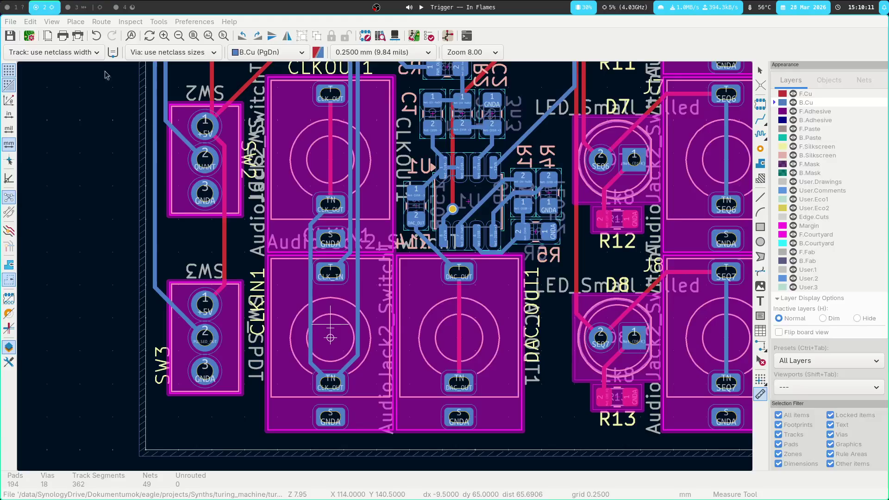
key("Escape")
key("ctrl+shift+m")
left_click(460, 339)
key("Escape")
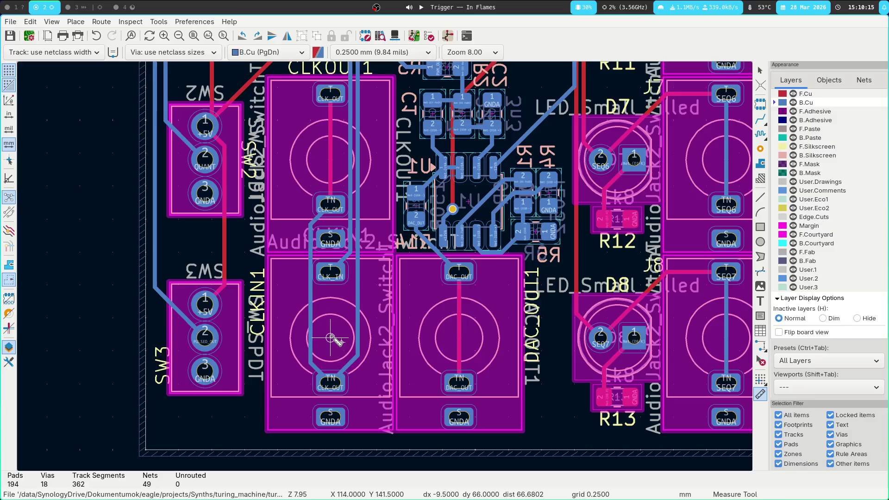
key("super+1")
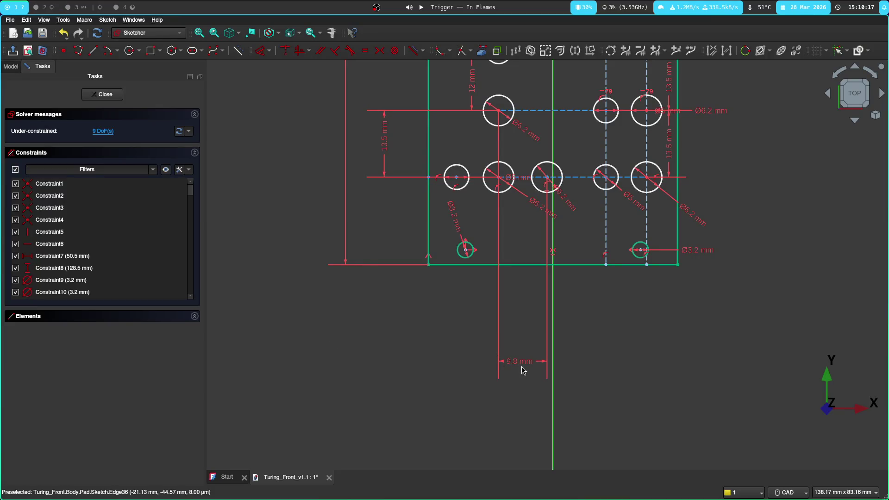
Step: Check the 9.8 mm hole spacing, then measure the jack-to-SW3 offset of 9 mm in KiCad
double_click(520, 363)
key("Escape")
middle_click_drag(384, 326, 308, 394)
scroll(326, 366, "up", 3)
middle_click_drag(405, 242, 371, 311)
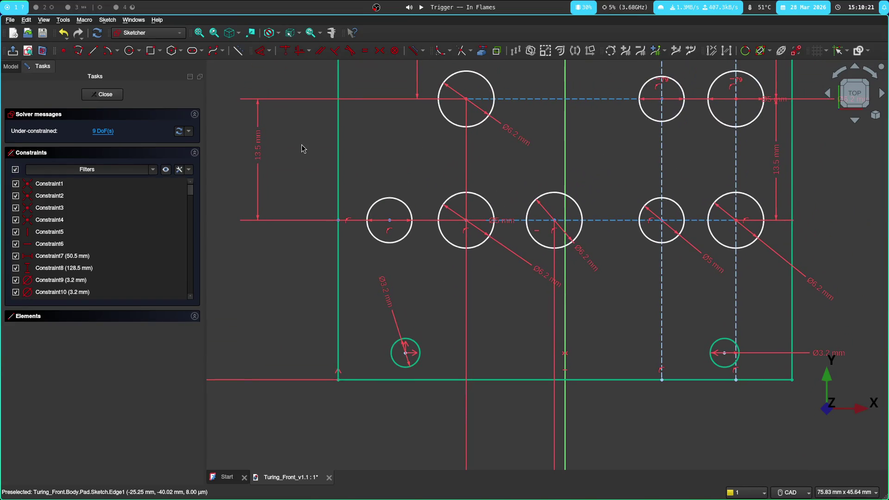
key("super+3")
key("super+2")
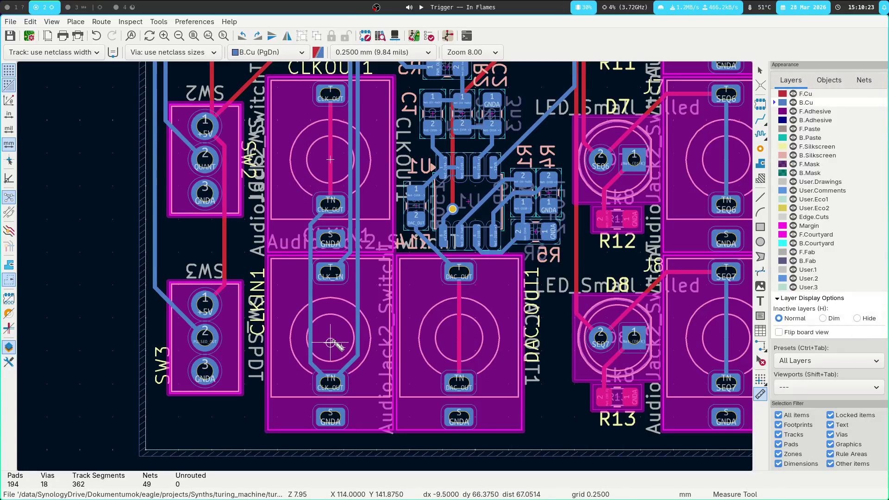
left_click(330, 337)
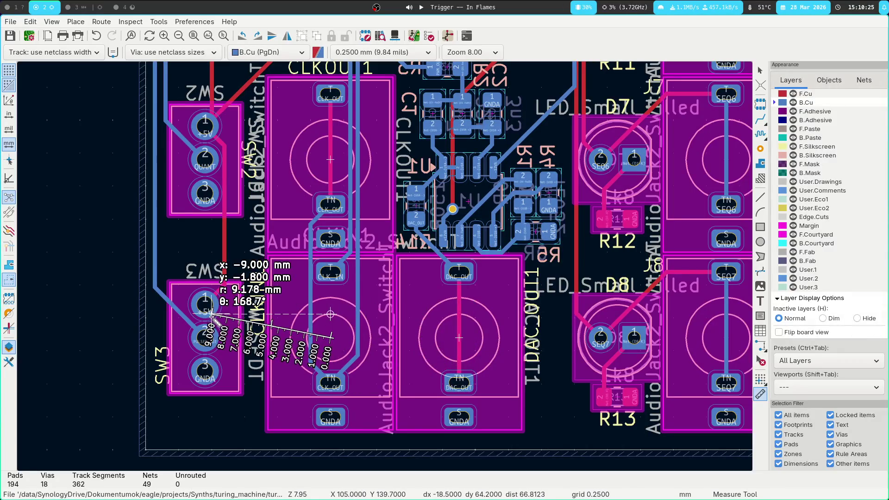
key("Escape")
key("super+1")
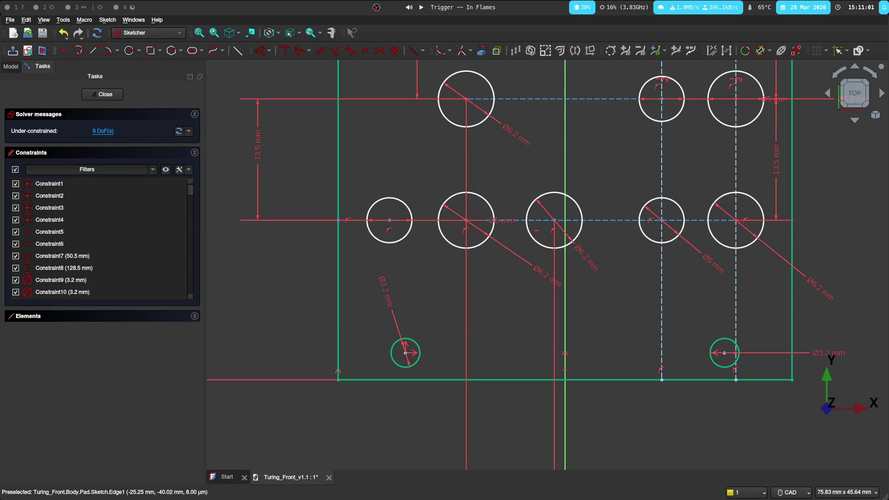
Step: Close the Sketcher to return to the solid front panel and model tree
left_click(101, 94)
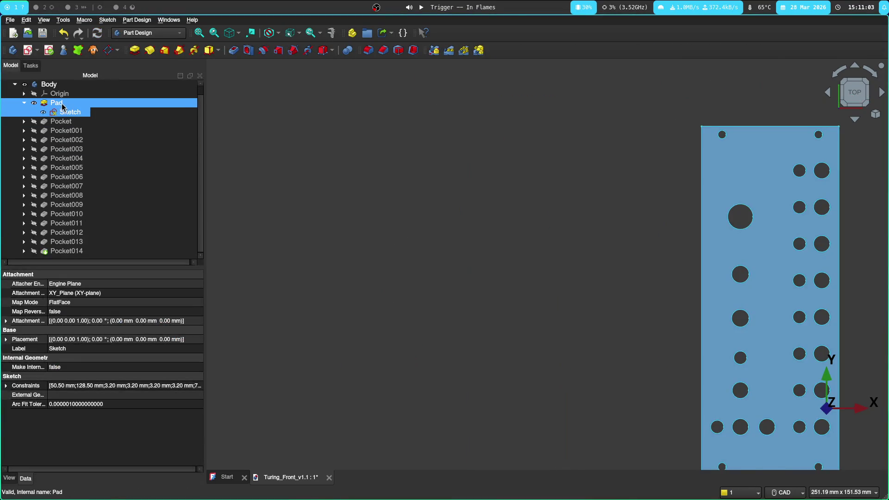
Step: Open the Pad feature's parameters from the model tree, showing its 1.50 mm length
left_click(44, 251)
left_click(42, 120)
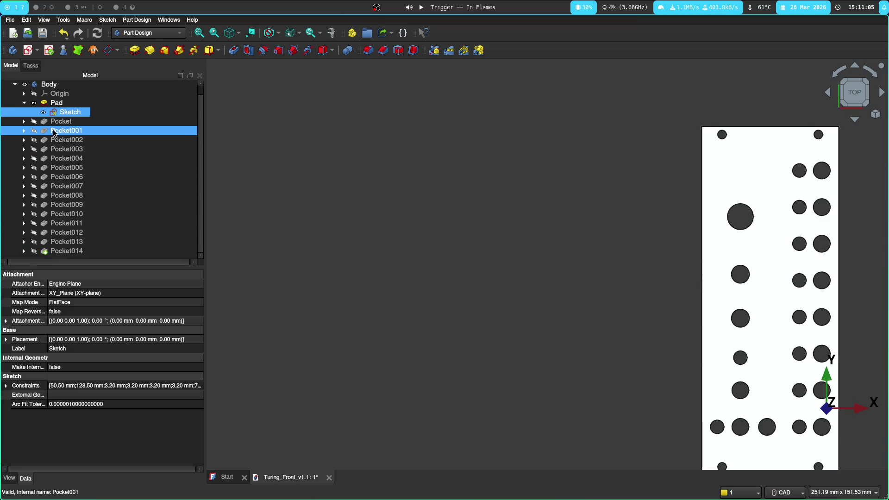
right_click(44, 120)
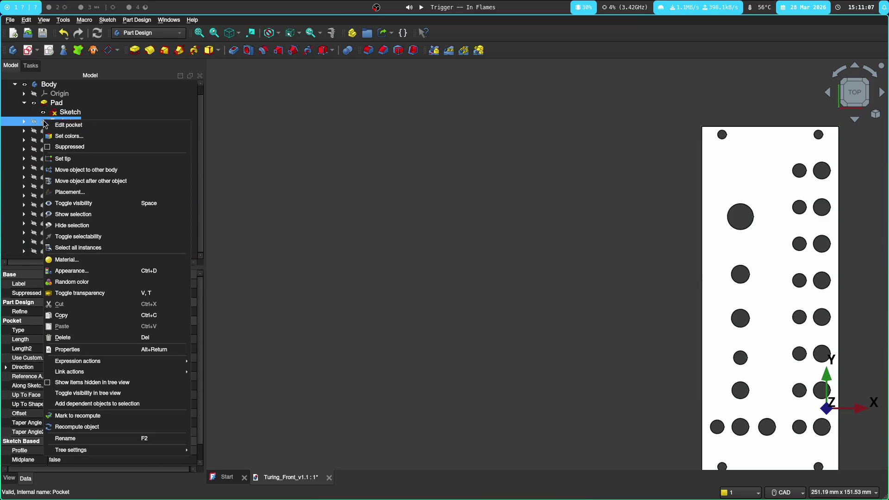
left_click(44, 103)
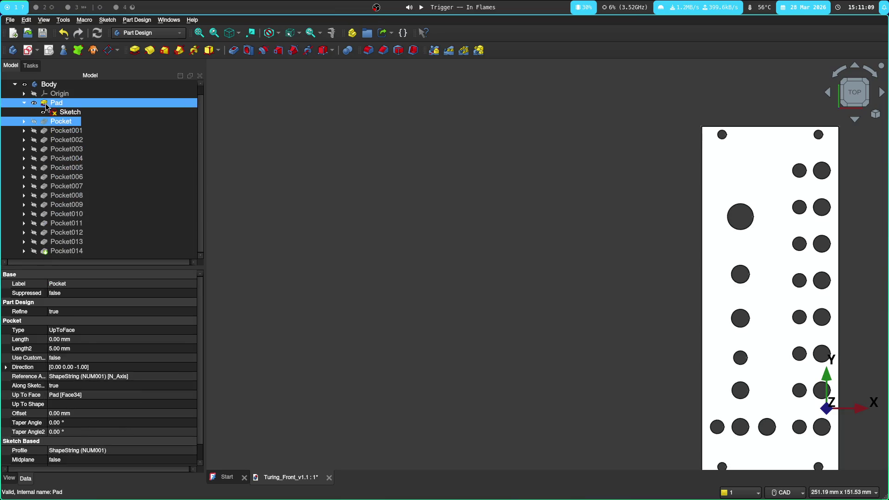
double_click(44, 103)
left_click(120, 99)
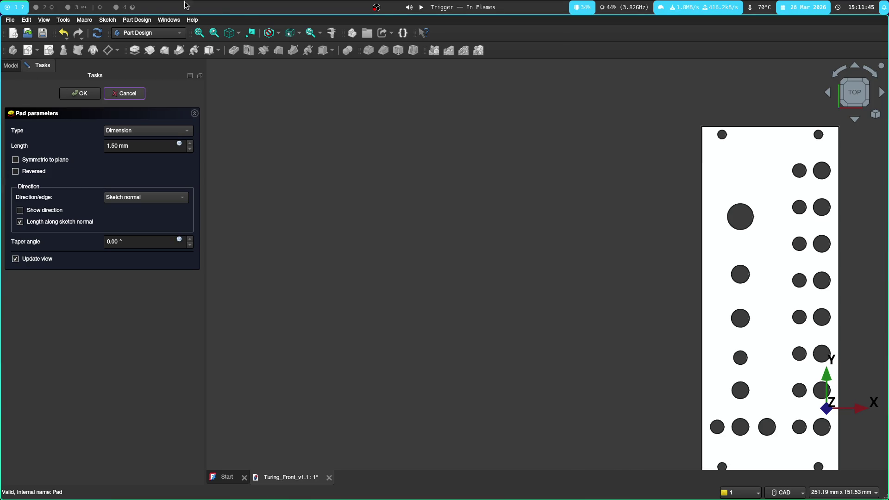
Step: Measure RND_POT1's 14 mm by 6.475 mm offset in KiCad and return to the FreeCAD model
left_click(77, 7)
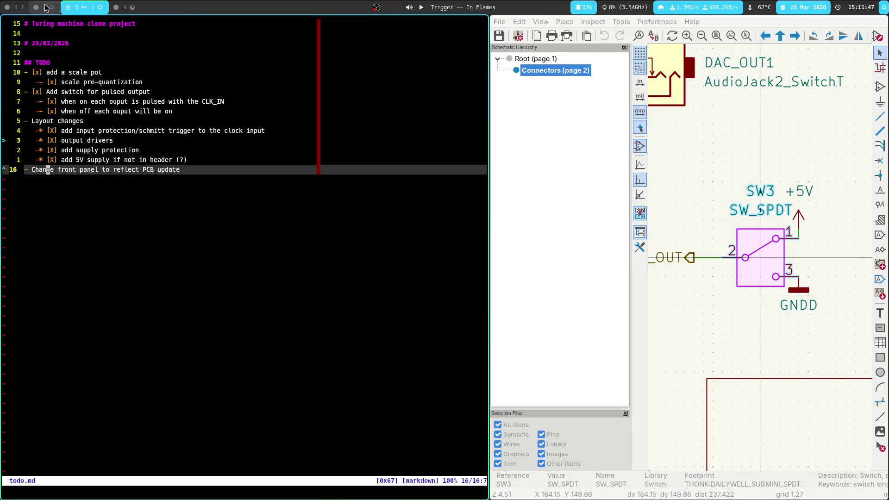
left_click(45, 7)
scroll(385, 266, "down", 3)
scroll(385, 266, "down", 2)
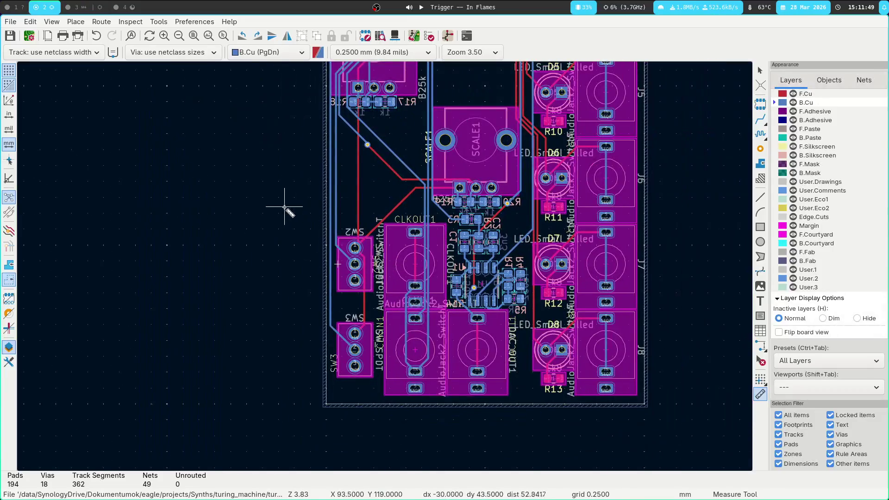
scroll(306, 188, "up", 5)
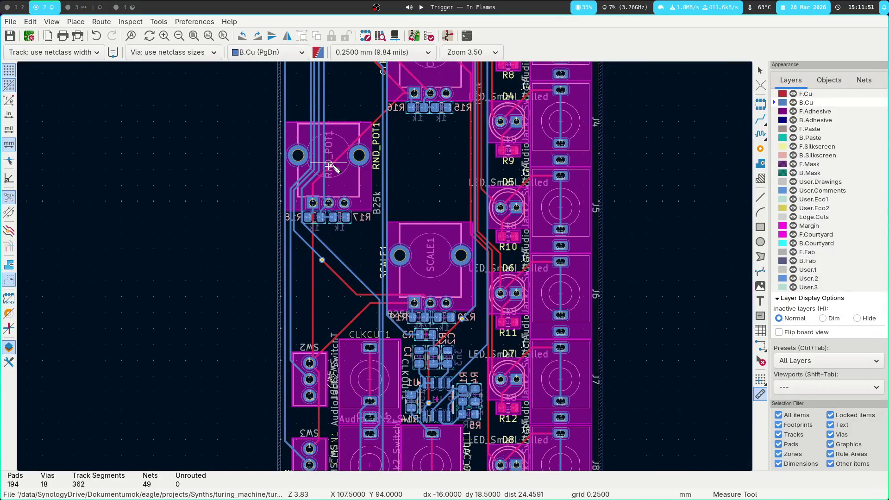
left_click(329, 169)
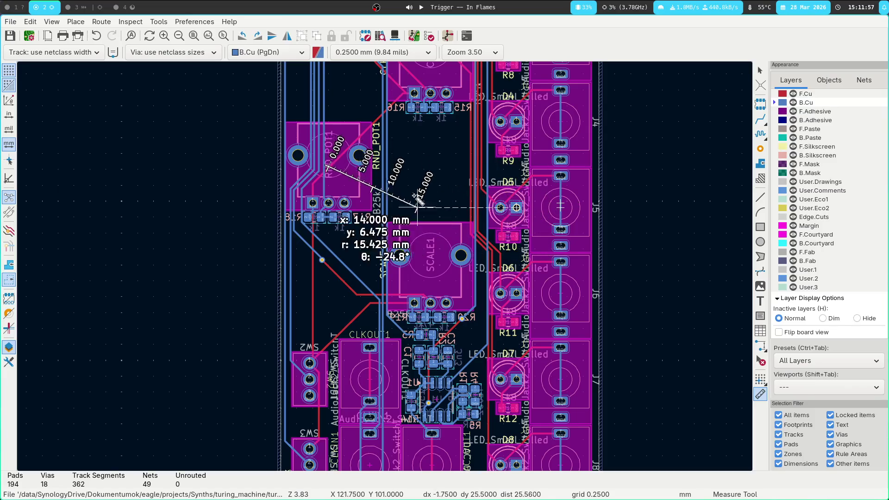
key("Escape")
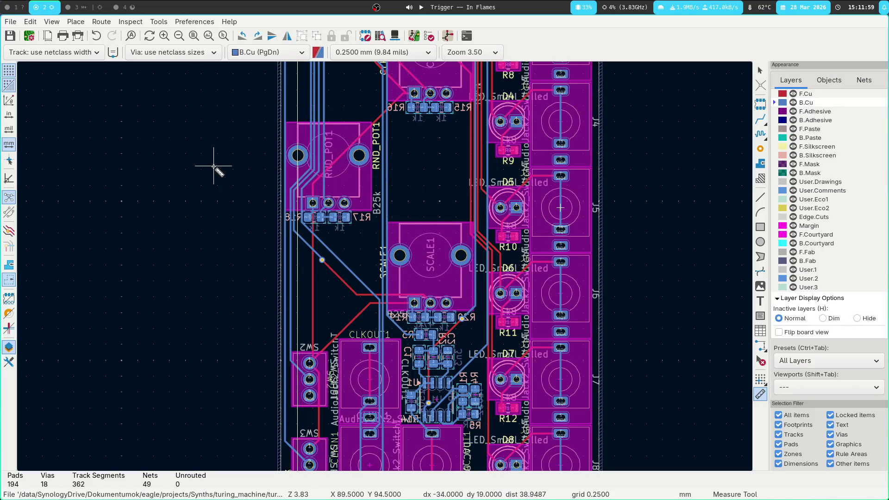
left_click(23, 8)
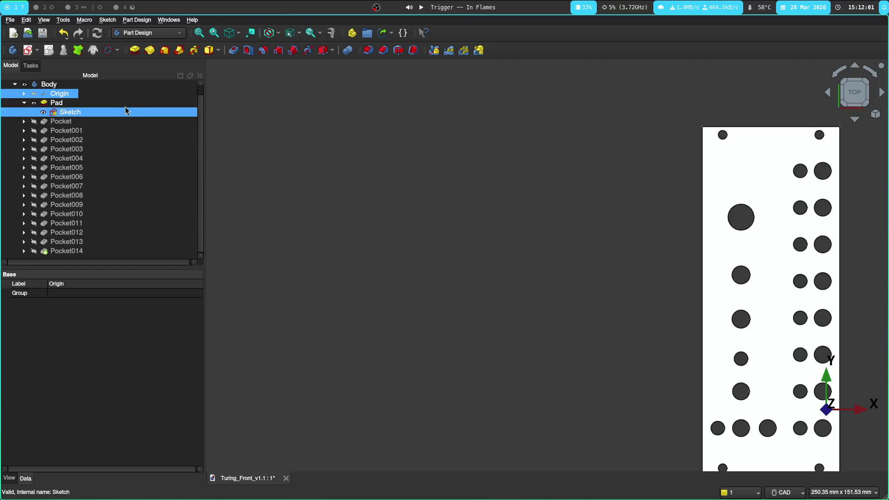
Step: Set the Pad as the body's working tip from its context menu
left_click(60, 105)
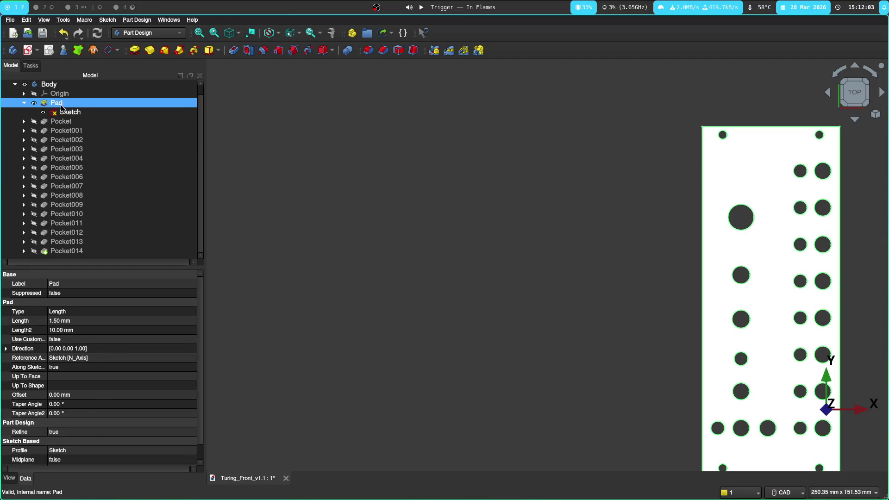
right_click(61, 107)
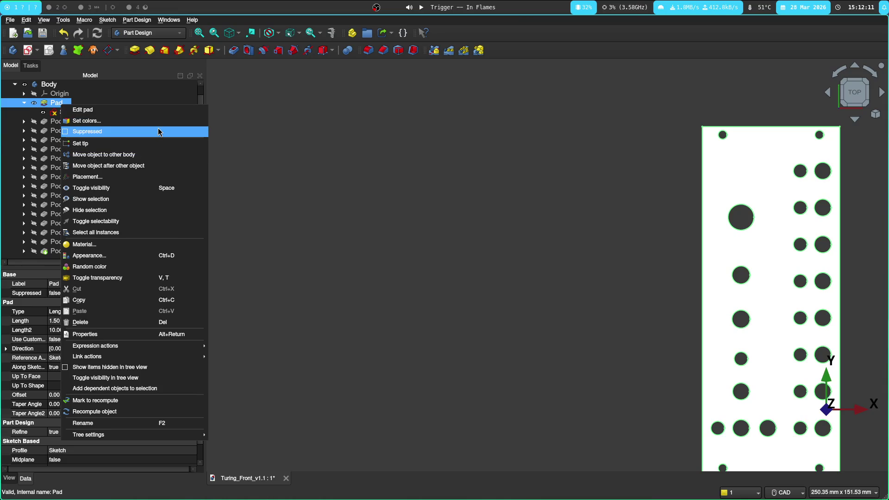
left_click(157, 144)
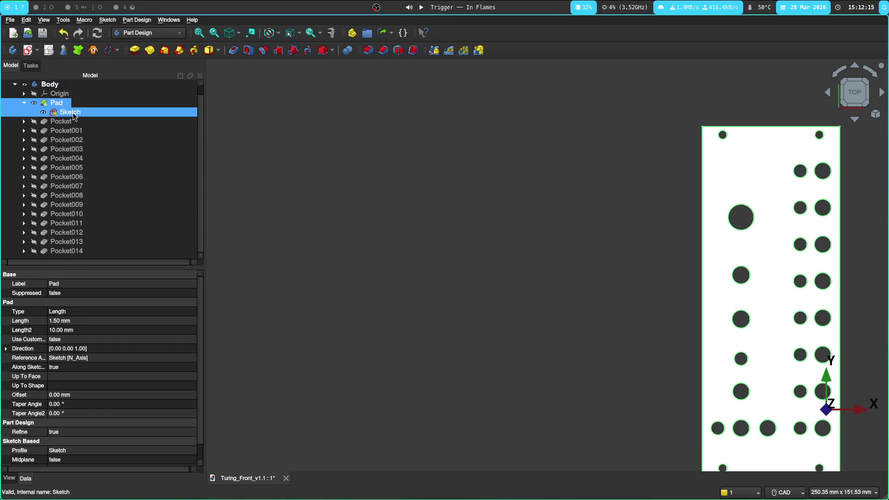
Step: Open the front-panel sketch in the Sketcher for editing
double_click(62, 112)
key("Escape")
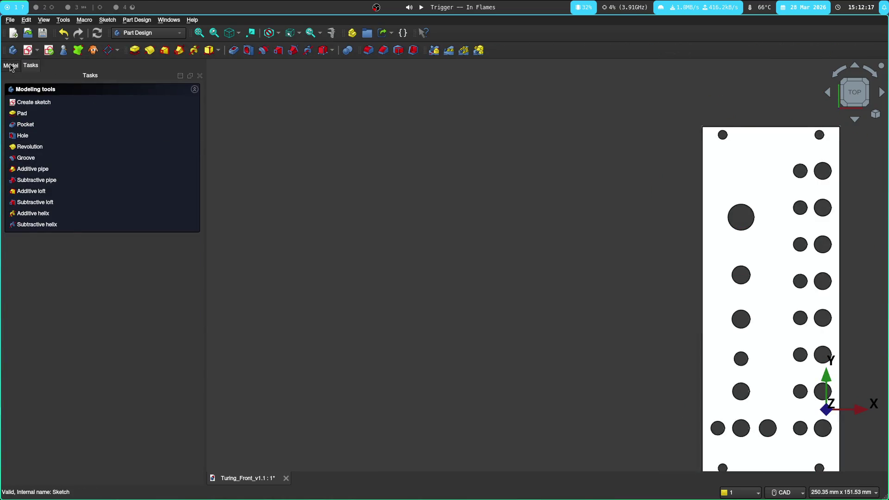
double_click(77, 112)
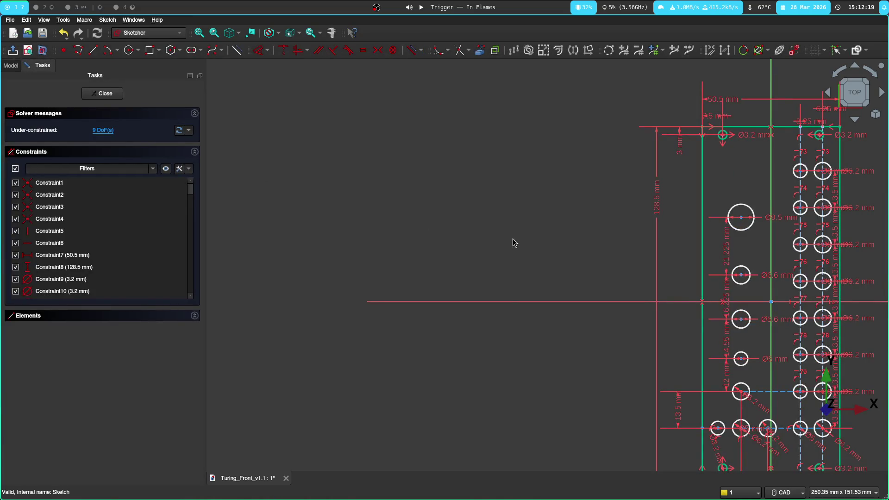
Step: Constrain the small leftmost hole 9.5 mm horizontally from the neighbouring 6.2 mm hole
middle_click_drag(735, 407, 382, 275)
scroll(381, 276, "up", 3)
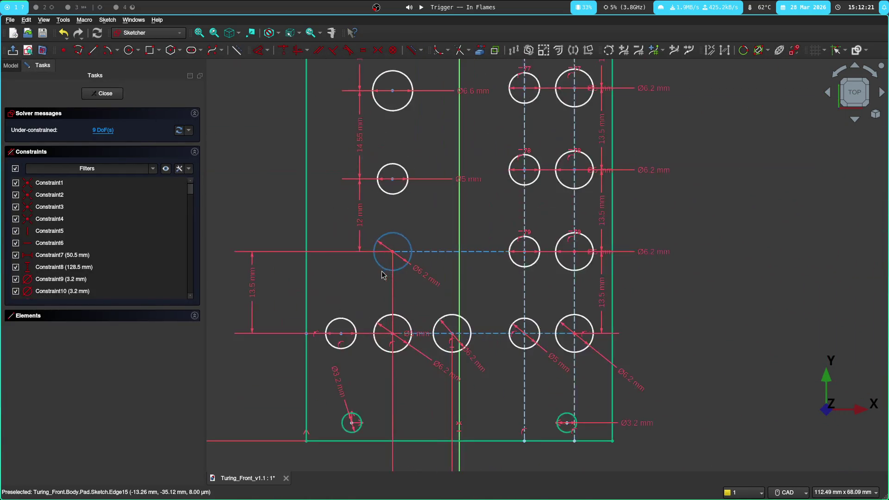
scroll(327, 349, "up", 1)
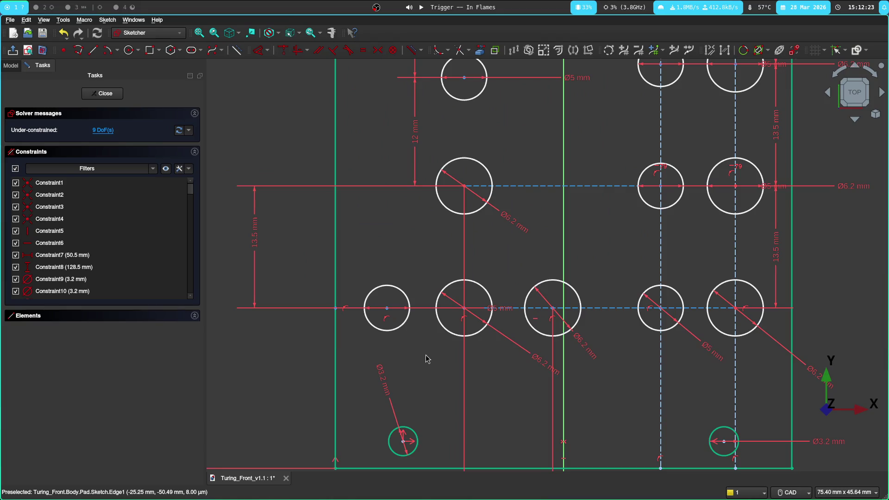
scroll(410, 333, "up", 1)
key("c")
left_click(392, 314)
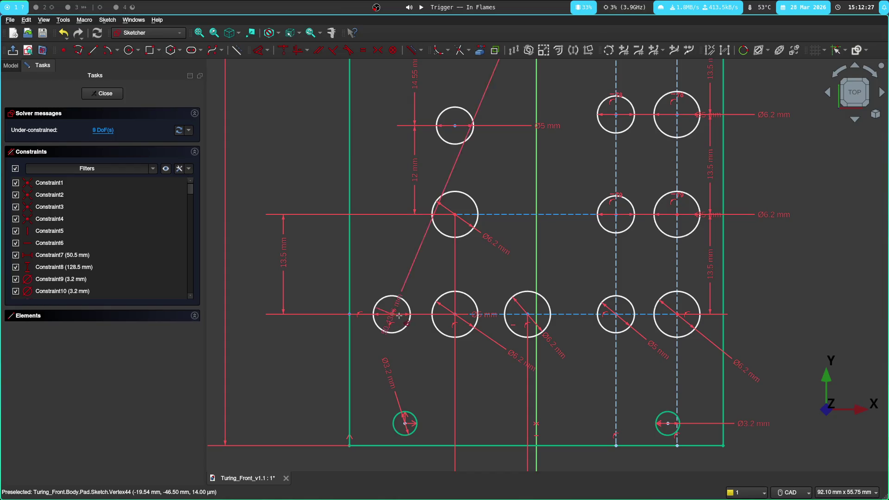
left_click(455, 314)
scroll(426, 358, "down", 5)
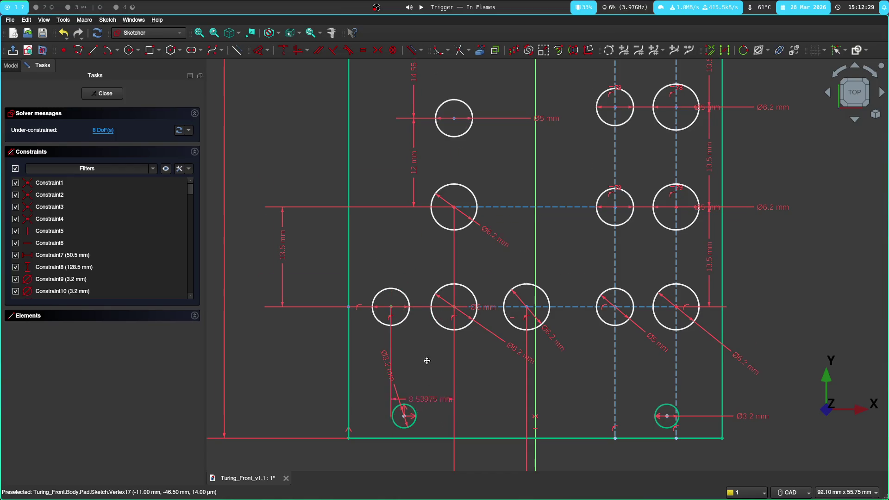
left_click(419, 427)
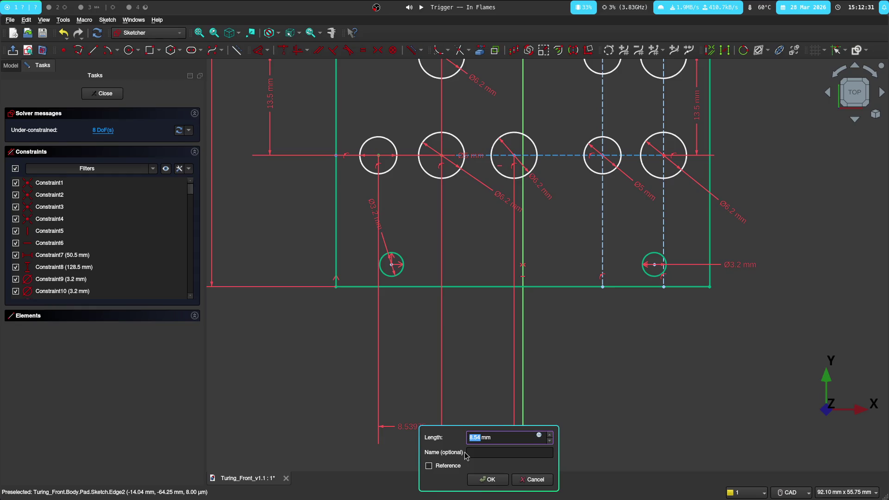
key("Return")
Step: Verify the jack-to-SW3 distance with KiCad's Measure Tool and return to the sketch
key("super+2")
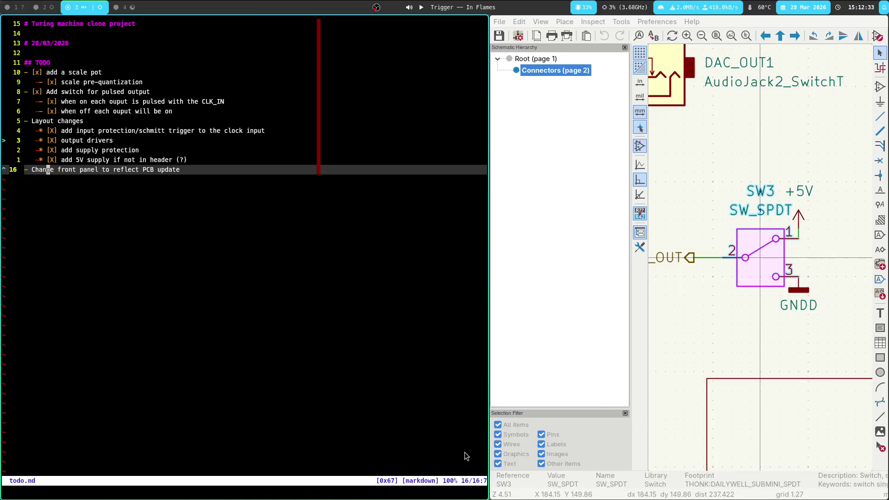
scroll(375, 352, "down", 1, "shift")
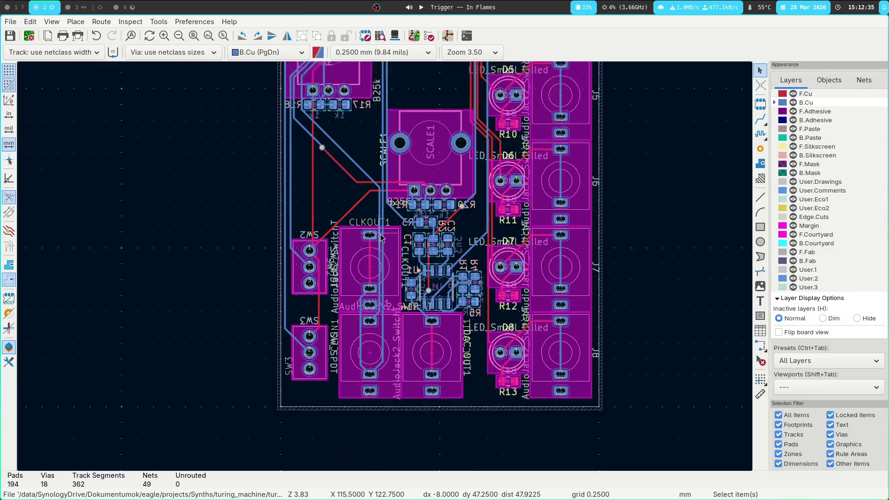
scroll(389, 353, "up", 3)
key("ctrl+shift+m")
left_click(385, 369)
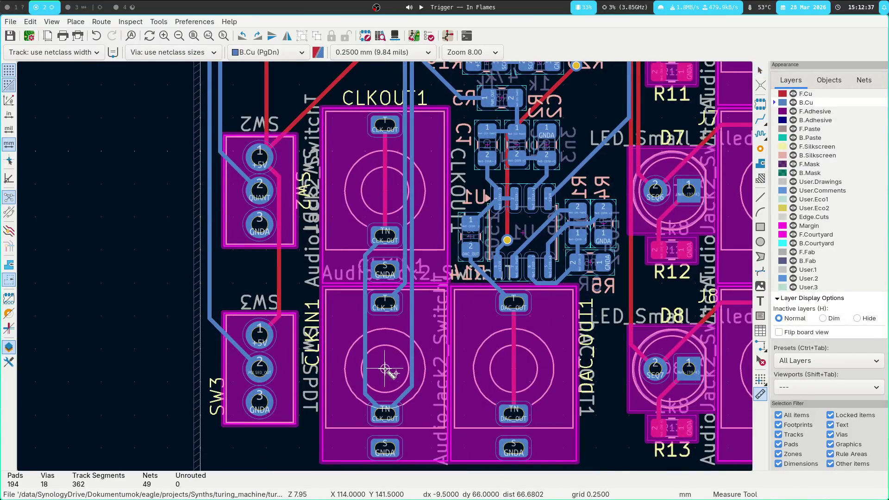
key("Escape")
key("super+1")
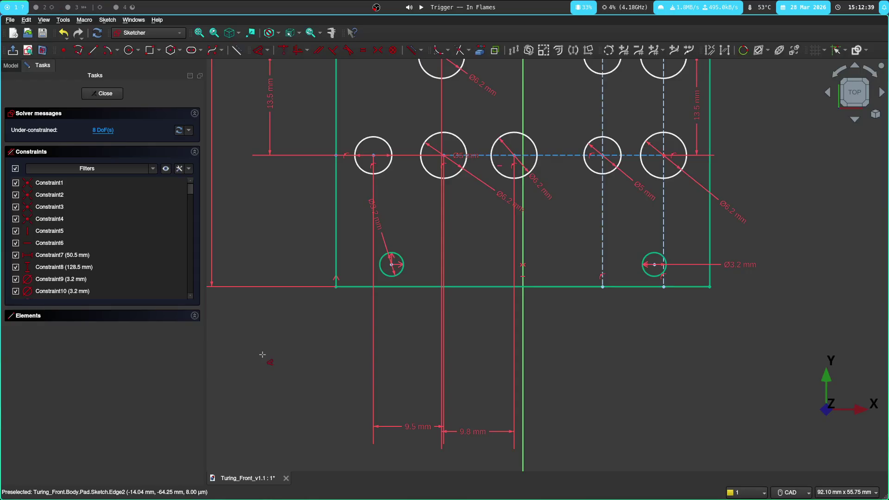
Step: Bring the row of large hole circles into the centre of the view
middle_click_drag(256, 204, 258, 310)
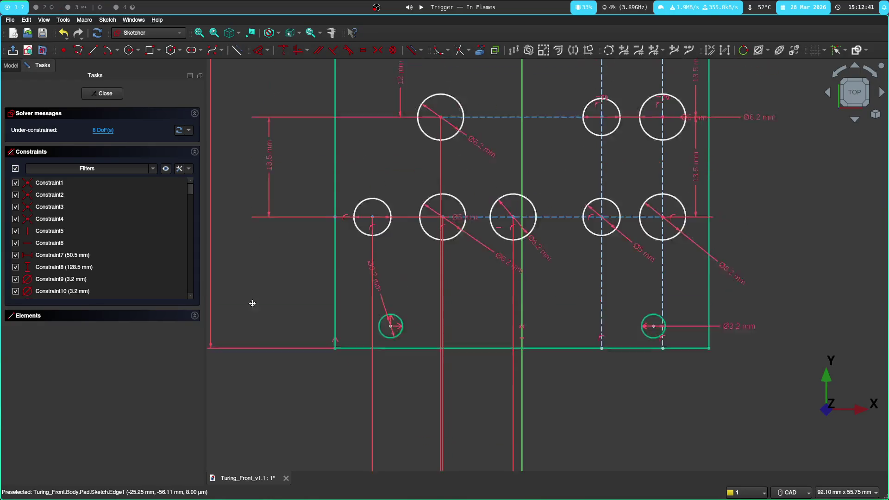
middle_click_drag(285, 341, 426, 302)
scroll(427, 301, "up", 3)
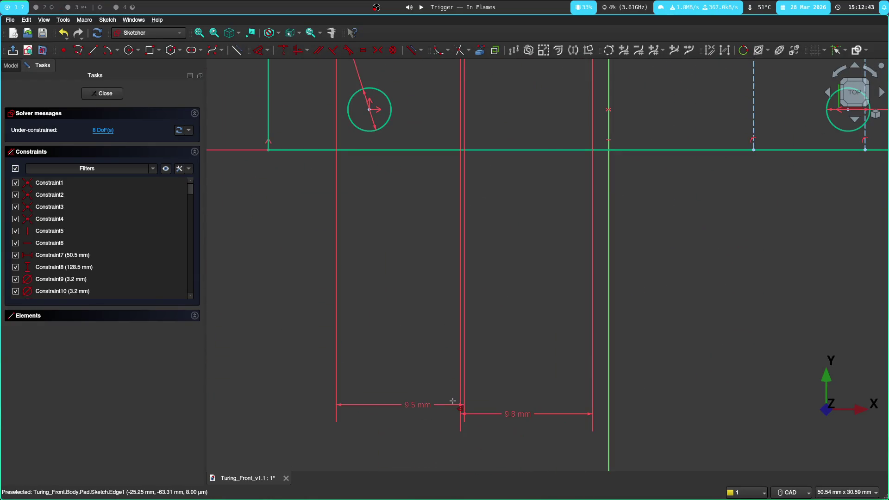
middle_click_drag(458, 395, 407, 415)
scroll(462, 246, "up", 2)
middle_click_drag(463, 246, 456, 428)
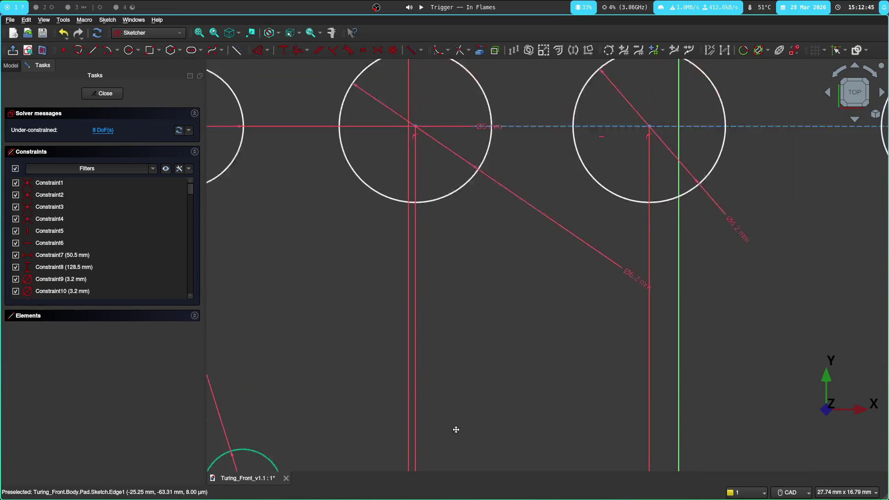
middle_click_drag(450, 325, 514, 347)
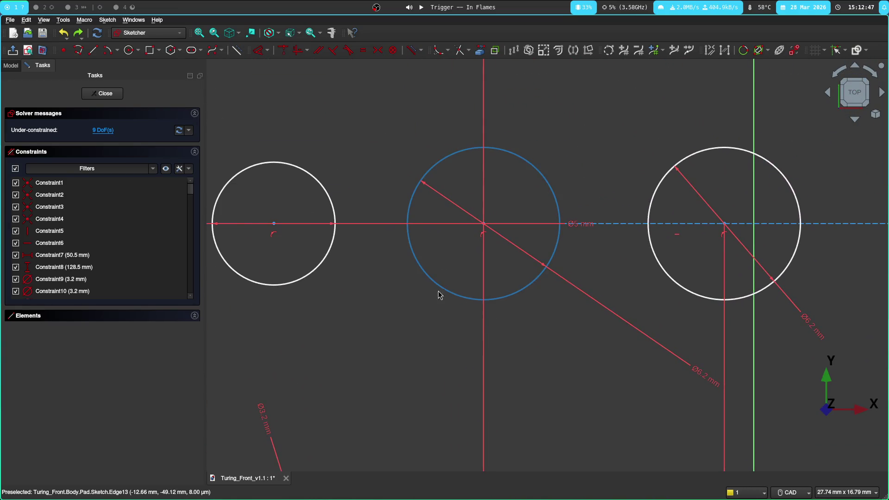
scroll(403, 323, "down", 1)
scroll(407, 301, "down", 1)
scroll(402, 338, "up", 1)
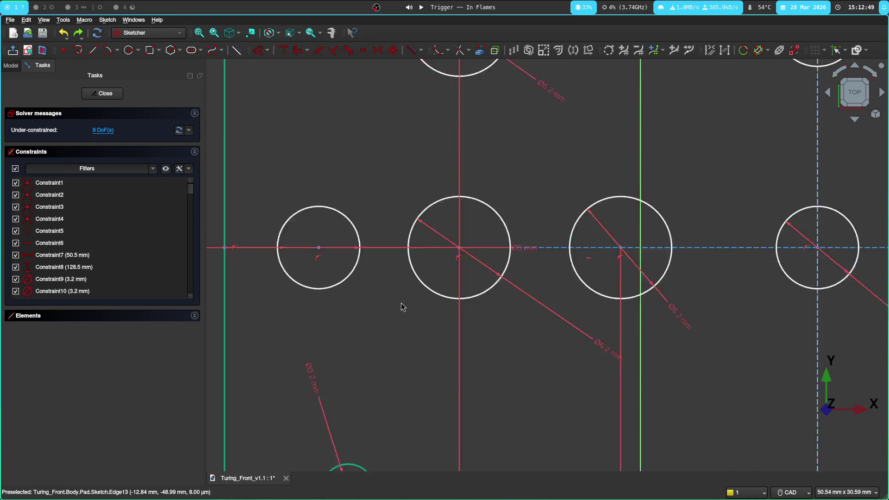
scroll(403, 304, "up", 1)
scroll(487, 226, "up", 4)
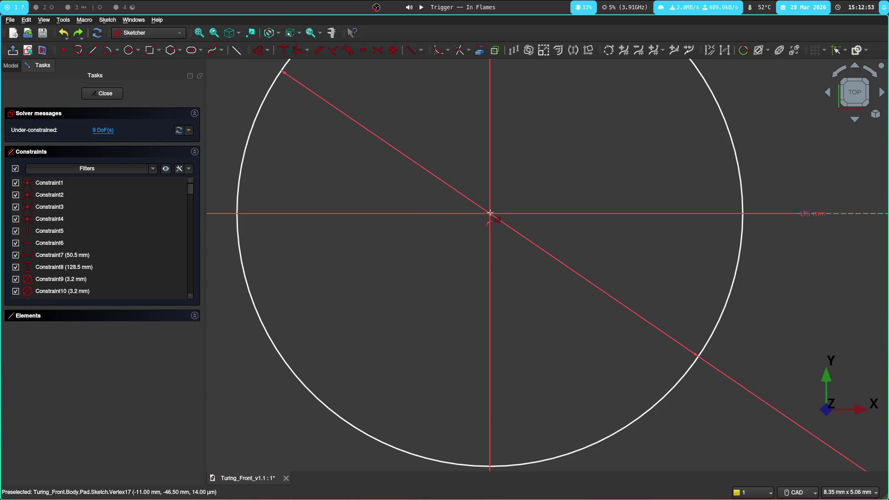
Step: Add a horizontal distance dimension (8.539 mm) between the middle hole centre and its neighbour
left_click(312, 175)
scroll(294, 294, "up", 2)
scroll(477, 225, "up", 2)
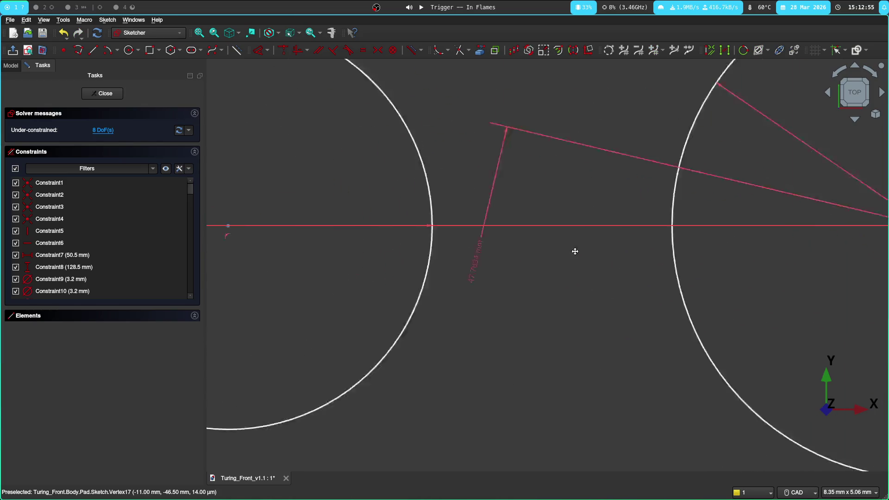
left_click(389, 205)
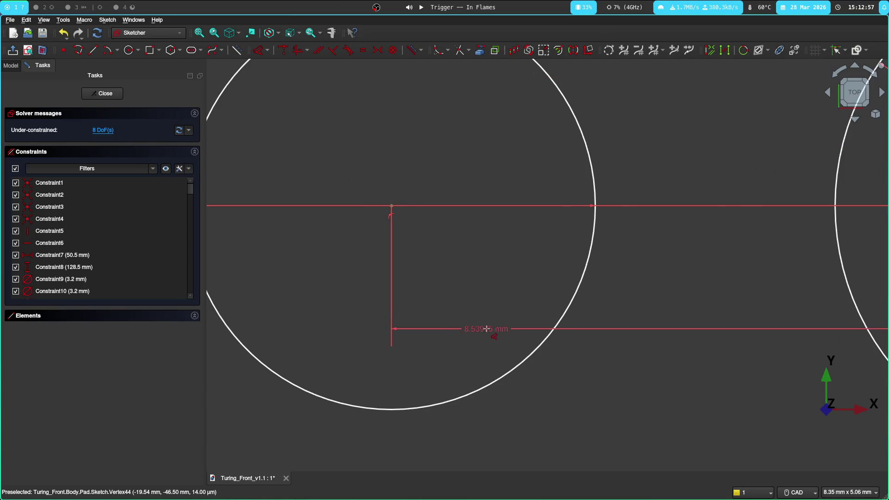
scroll(492, 329, "down", 3)
scroll(512, 406, "down", 2)
middle_click_drag(526, 461, 545, 195)
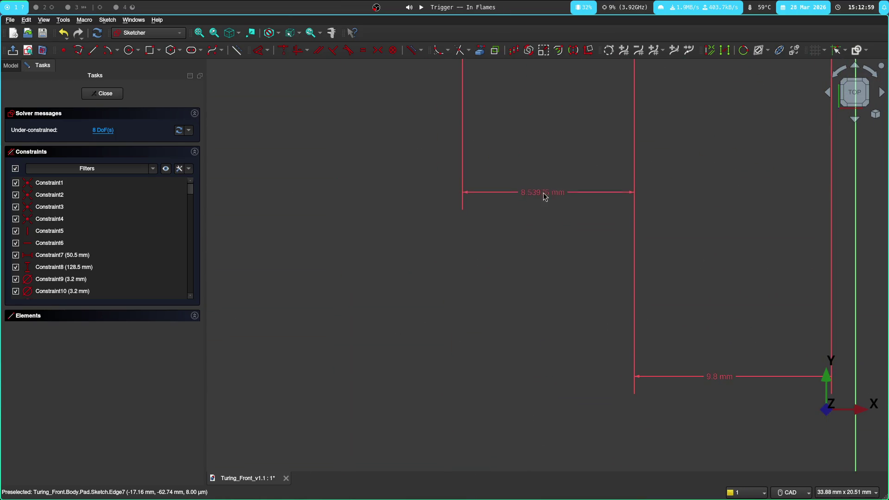
left_click(552, 377)
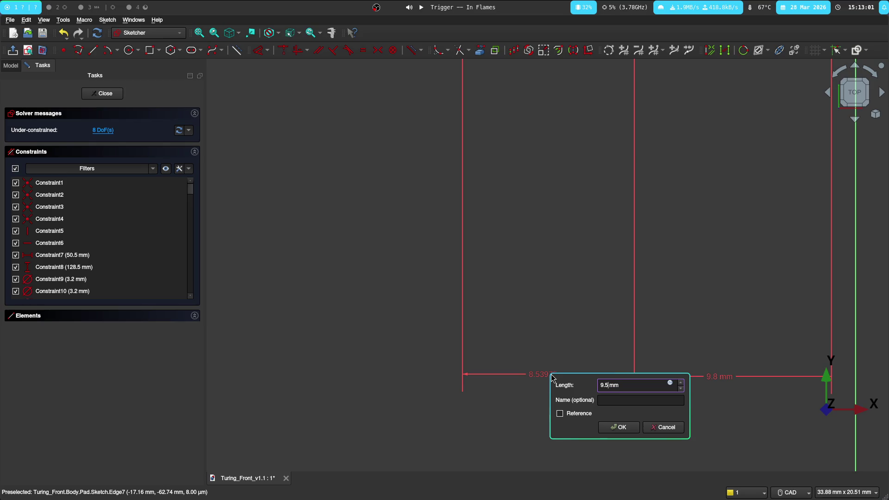
Step: Confirm the new hole spacing at 9.5 mm and select the left circle's centre
key("Return")
middle_click_drag(576, 188, 248, 276)
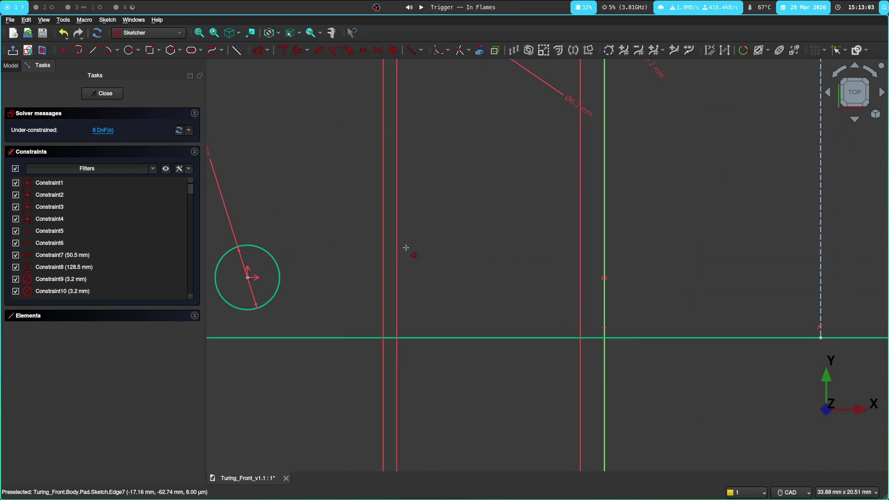
scroll(406, 247, "up", 3)
middle_click_drag(433, 369, 421, 438)
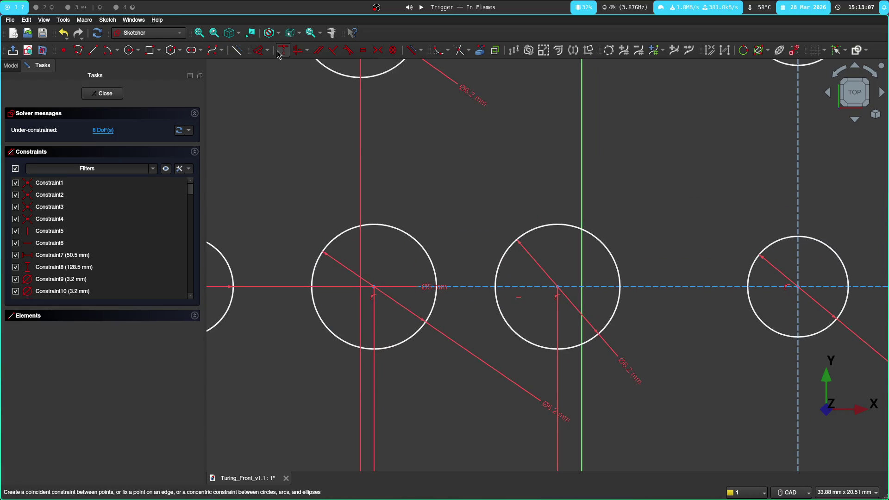
left_click(376, 288)
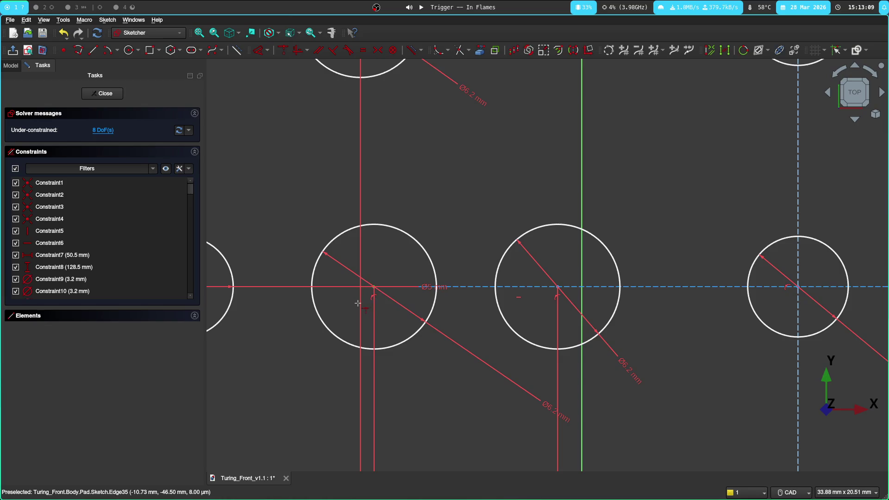
scroll(381, 152, "down", 3)
Step: Pan between the hole rows and the bottom spacing dimensions to check the layout
middle_click_drag(381, 134, 354, 337)
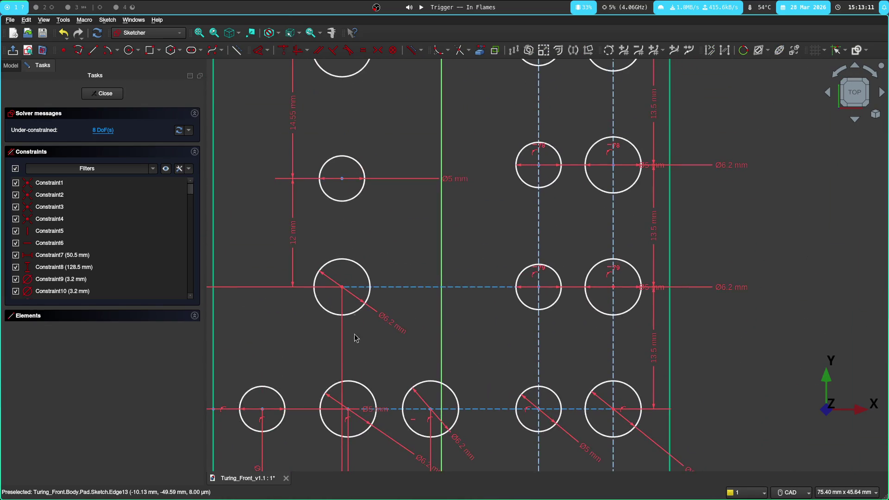
mouse_move(346, 147)
middle_mouse_down()
mouse_move(387, 332)
mouse_move(439, 189)
mouse_move(427, 378)
mouse_move(439, 234)
middle_mouse_up()
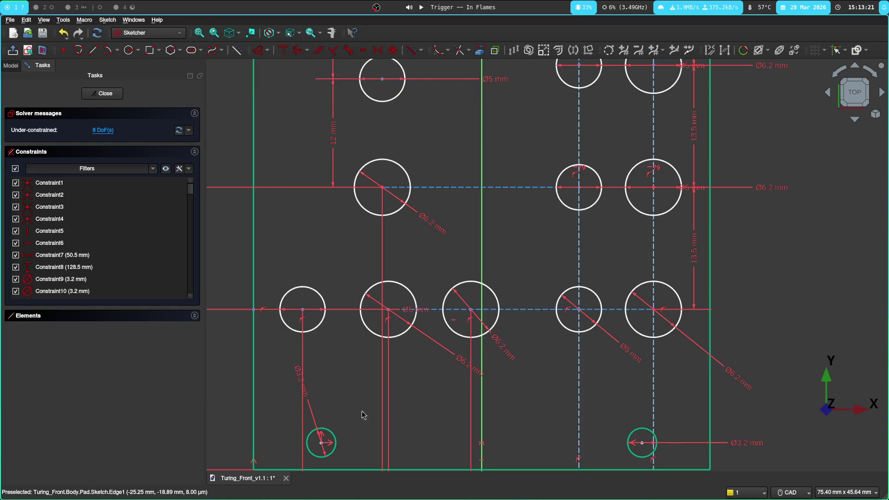
middle_click_drag(363, 415, 415, 169)
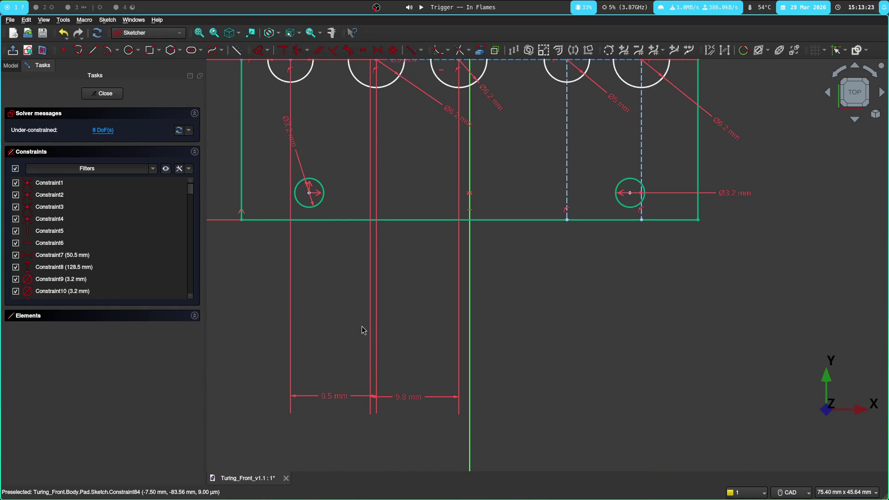
middle_click_drag(370, 320, 354, 473)
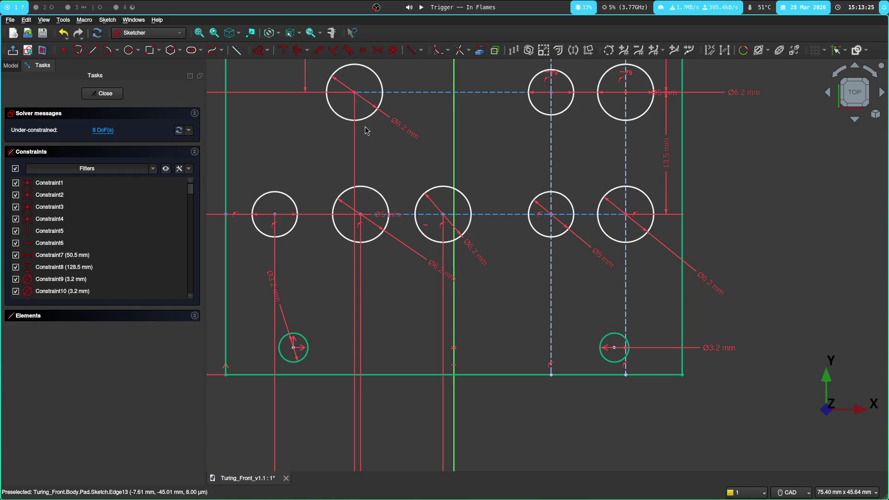
middle_click_drag(417, 415, 420, 150)
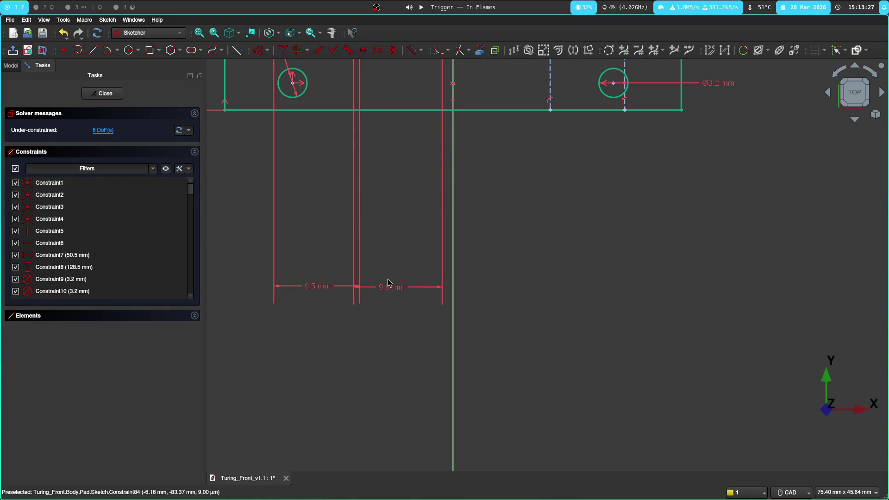
mouse_move(436, 240)
middle_mouse_down()
mouse_move(394, 286)
mouse_move(391, 327)
middle_mouse_up()
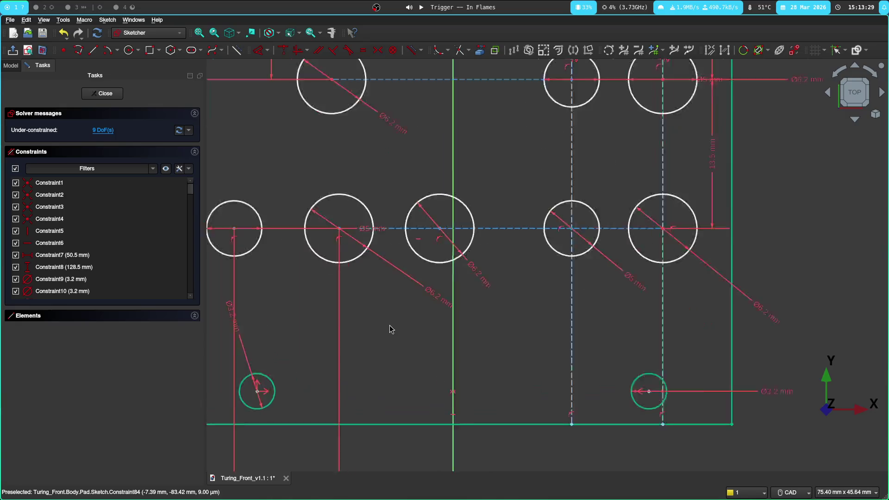
scroll(456, 185, "up", 3)
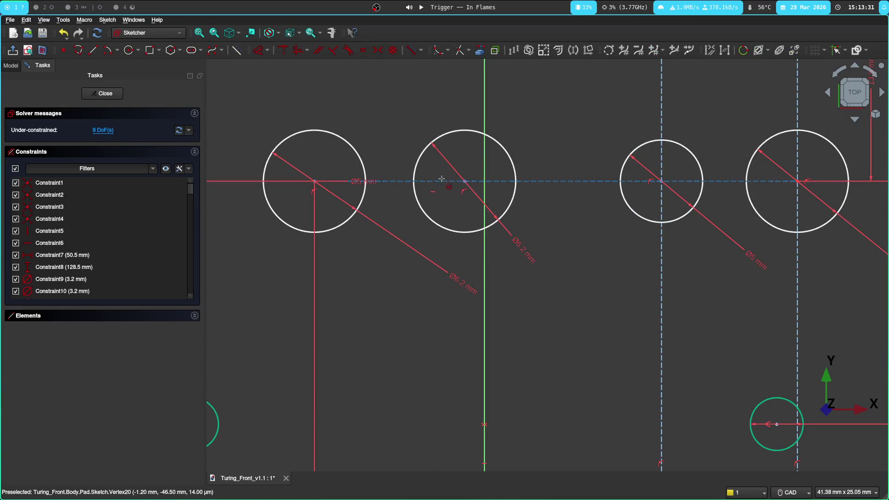
Step: Constrain another hole centre 10.32 mm horizontally from its neighbouring line
left_click(315, 183)
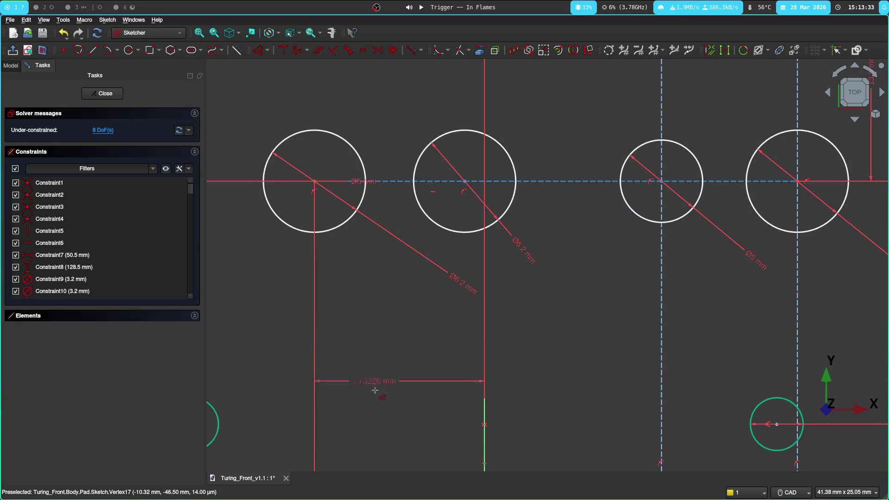
left_click(352, 394)
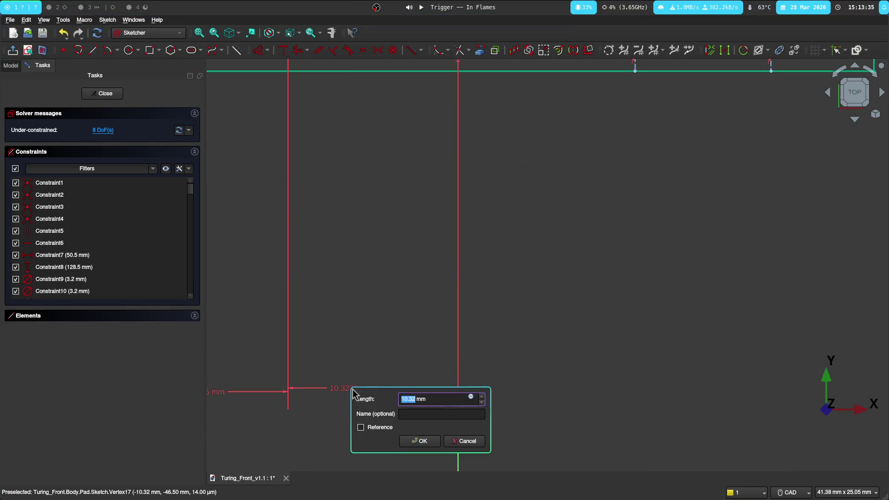
key("Return")
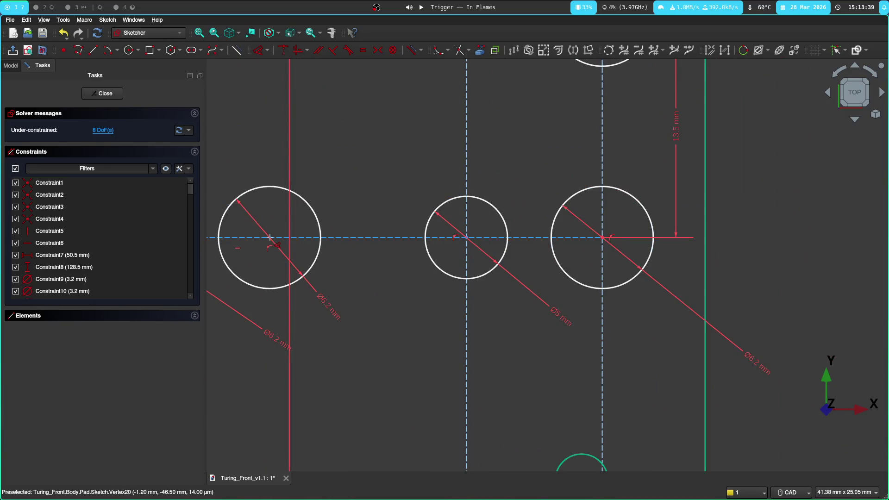
scroll(270, 238, "down", 3)
Step: Zoom out to centre the whole front panel in view
mouse_move(356, 308)
middle_mouse_down()
mouse_move(392, 234)
mouse_move(391, 135)
mouse_move(365, 356)
middle_mouse_up()
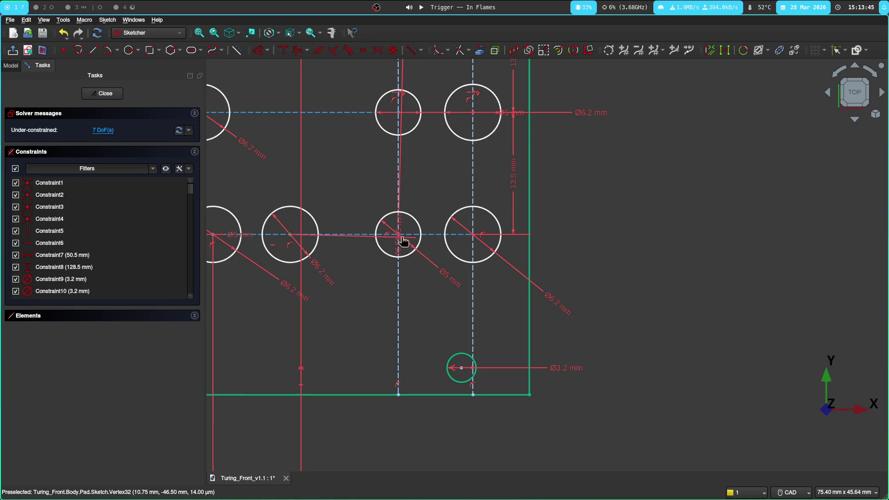
mouse_move(367, 408)
middle_mouse_down()
mouse_move(373, 321)
mouse_move(381, 448)
mouse_move(435, 213)
mouse_move(396, 308)
mouse_move(386, 446)
middle_mouse_up()
scroll(387, 446, "down", 1)
scroll(378, 431, "down", 2)
scroll(368, 410, "down", 2)
scroll(361, 393, "down", 1)
middle_click_drag(517, 334, 562, 251)
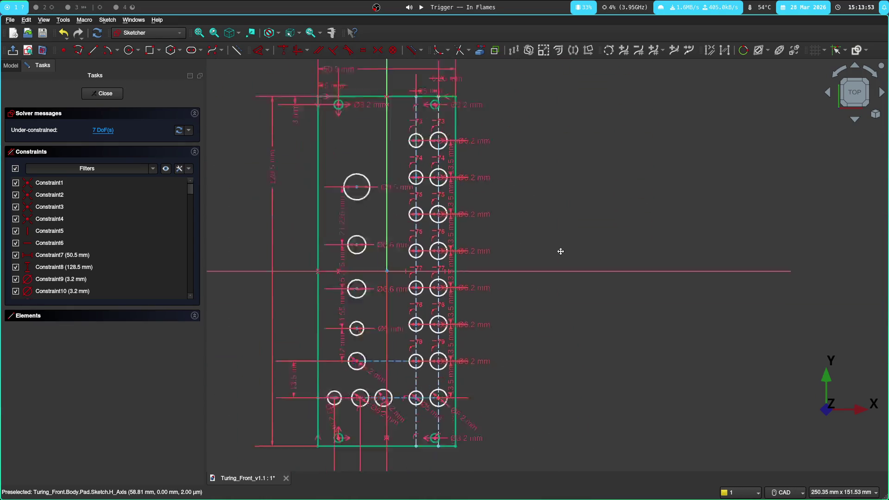
Step: Undo the 5 mm dimension near the bottom holes, freeing that hole line again
middle_click_drag(463, 459, 479, 264)
key("ctrl+z")
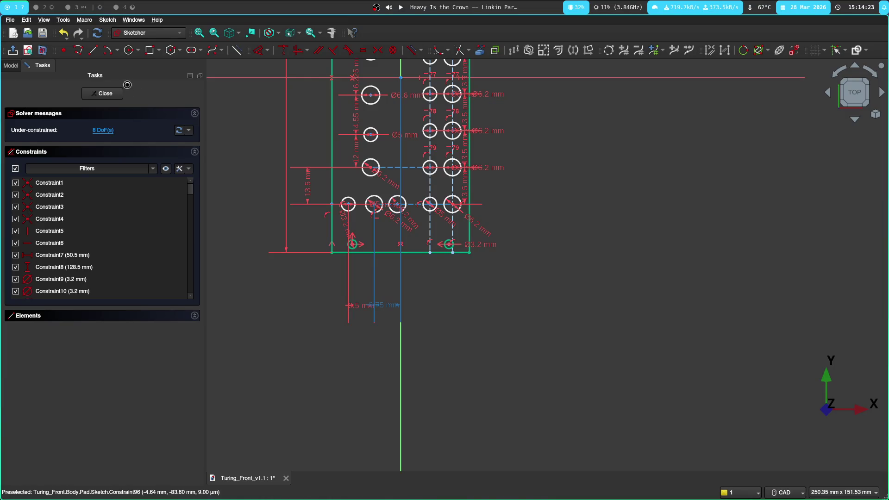
Step: Measure from CLK_POT1 to its pins (7.5 mm) and to the DAC_OUT jack (66 mm) in the PCB editor
left_click(44, 8)
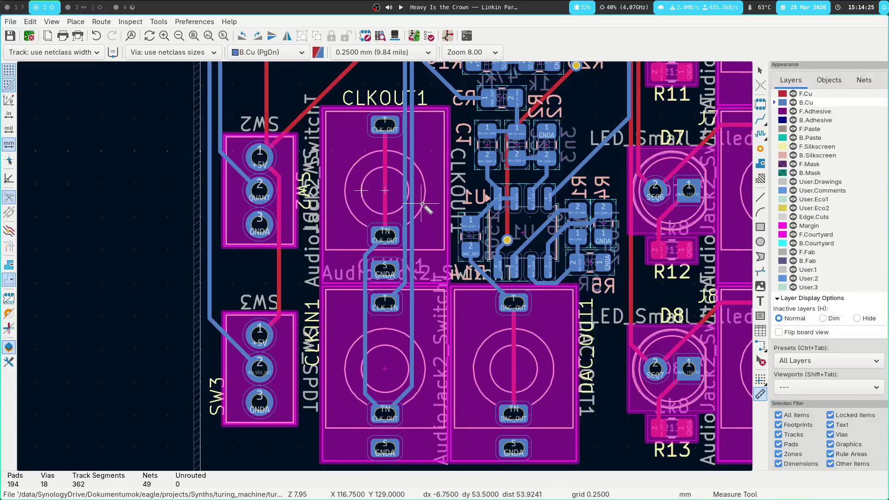
scroll(389, 258, "up", 1)
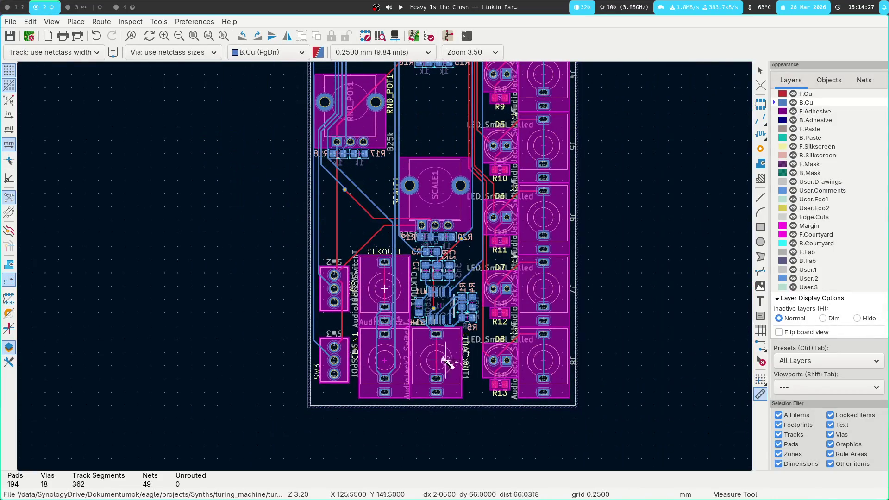
scroll(443, 361, "up", 2)
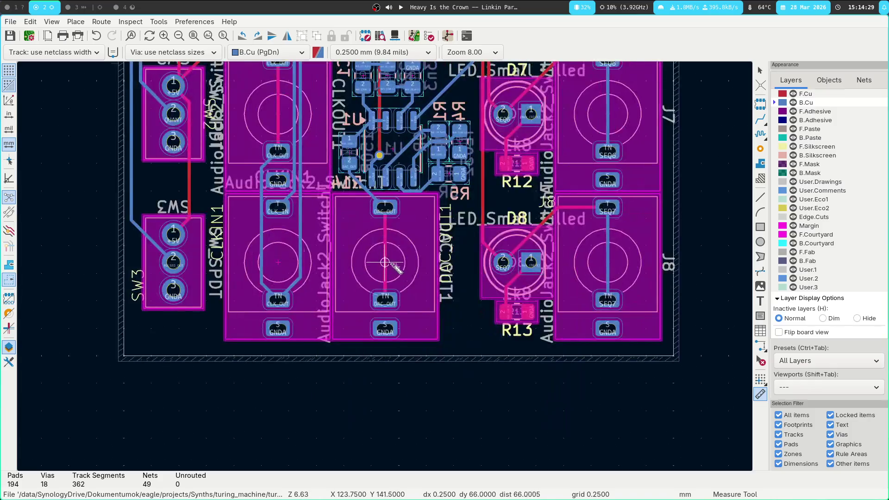
scroll(389, 268, "up", 5)
left_click(313, 301)
scroll(314, 179, "down", 3)
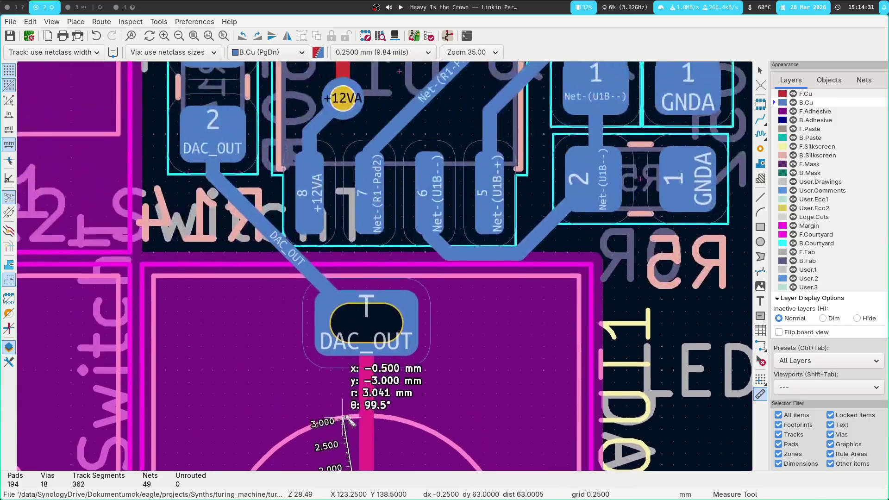
scroll(394, 178, "down", 1)
scroll(394, 178, "down", 1)
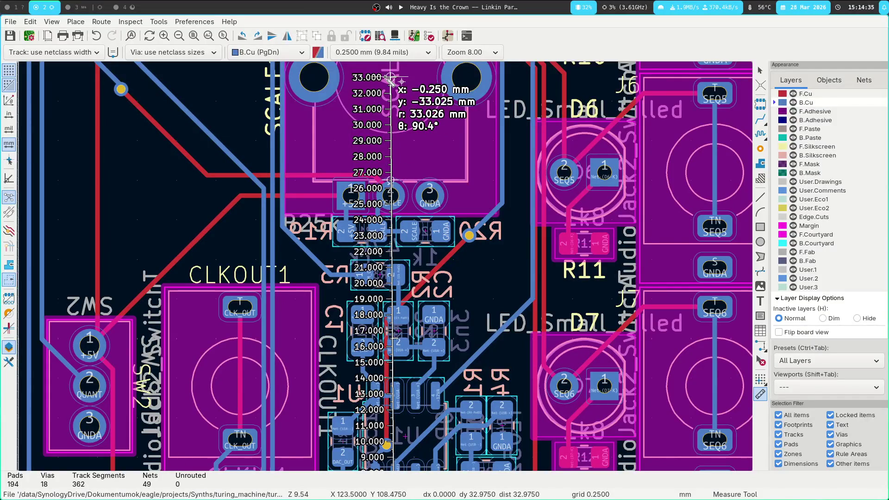
scroll(422, 154, "up", 4, "shift")
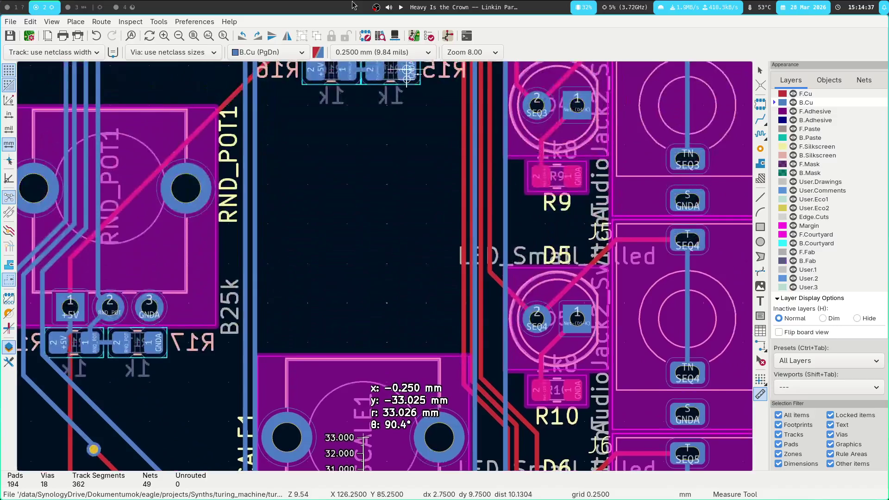
scroll(396, 230, "down", 1)
scroll(393, 94, "up", 1)
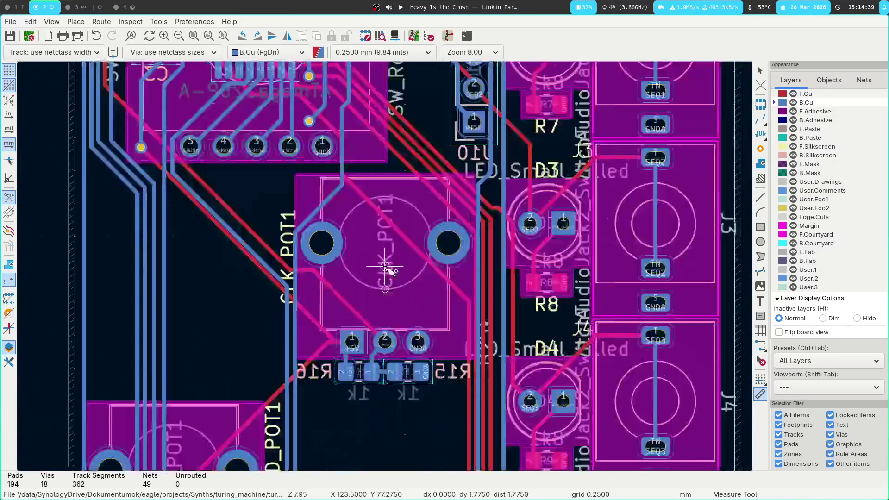
scroll(377, 258, "up", 3)
left_click(385, 199)
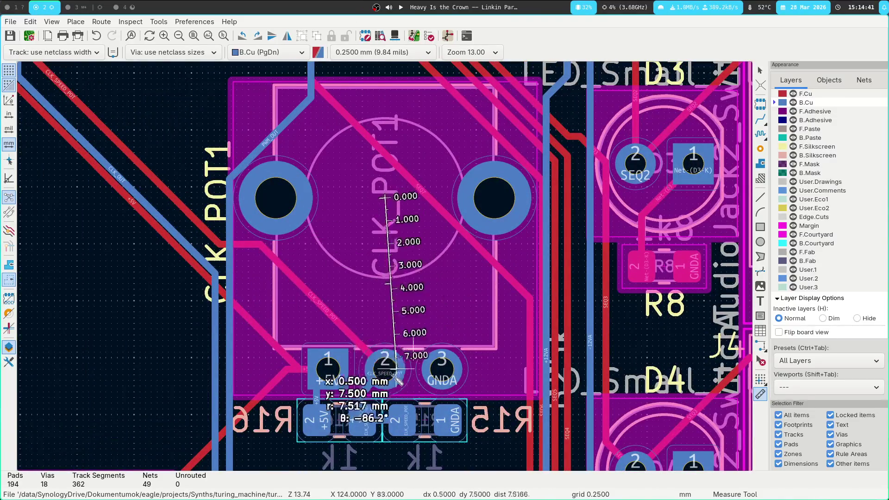
scroll(418, 299, "down", 2)
scroll(373, 341, "down", 2)
scroll(385, 268, "up", 2)
scroll(395, 236, "up", 1)
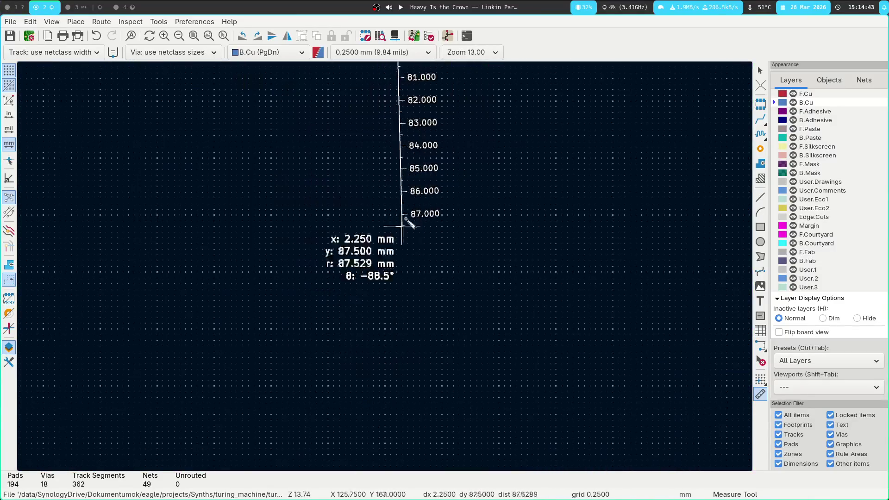
middle_click_drag(407, 139, 389, 361)
scroll(391, 361, "up", 3)
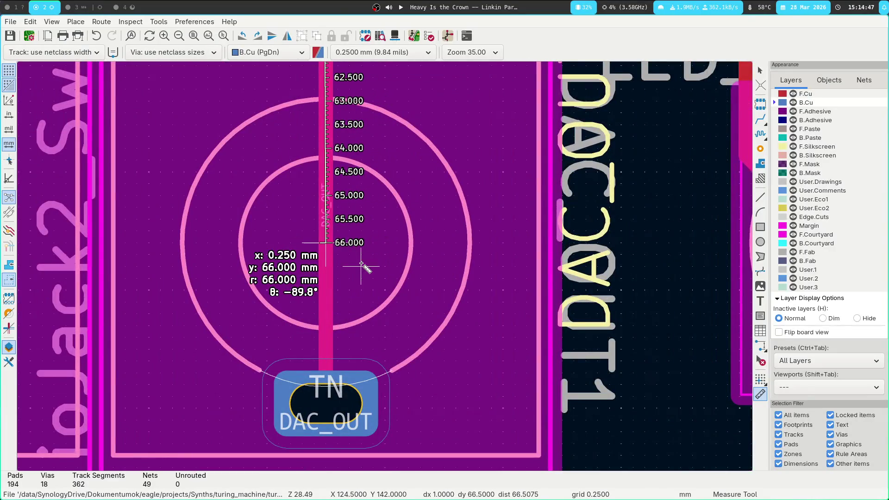
scroll(360, 266, "down", 2)
scroll(360, 266, "down", 2)
key("Escape")
scroll(412, 320, "up", 1)
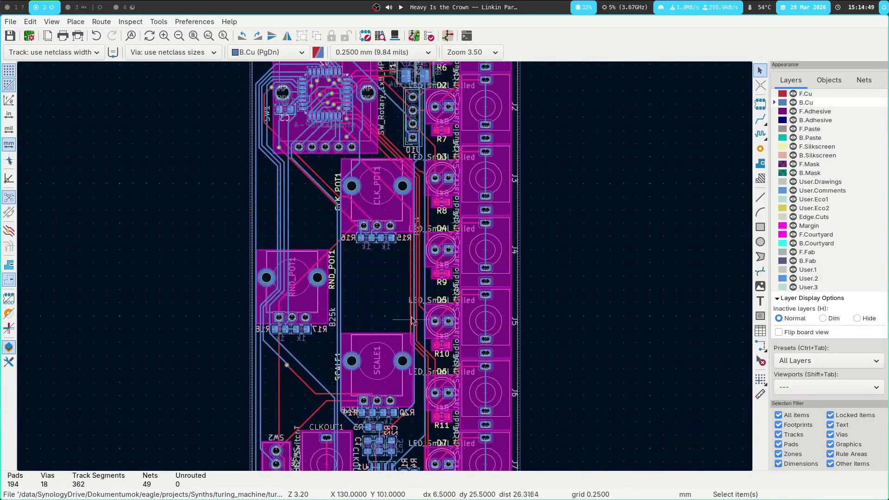
scroll(412, 320, "up", 2)
Step: Drag the SEQ4, SEQ5 and adjacent tracks below CLK_POT1 into new positions
mouse_move(397, 249)
middle_mouse_down()
mouse_move(377, 337)
mouse_move(406, 317)
mouse_move(403, 182)
mouse_move(437, 389)
middle_mouse_up()
scroll(403, 182, "down", 1)
scroll(438, 160, "up", 3)
left_click(396, 295)
key("grave")
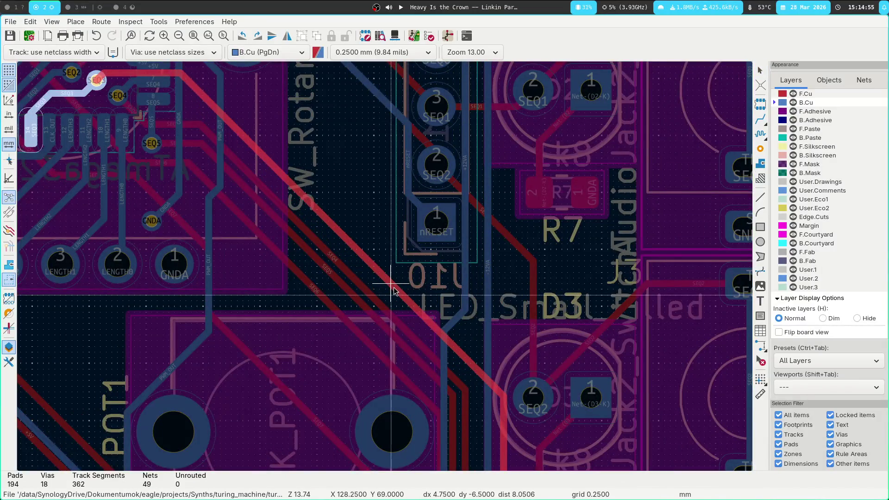
key("Escape")
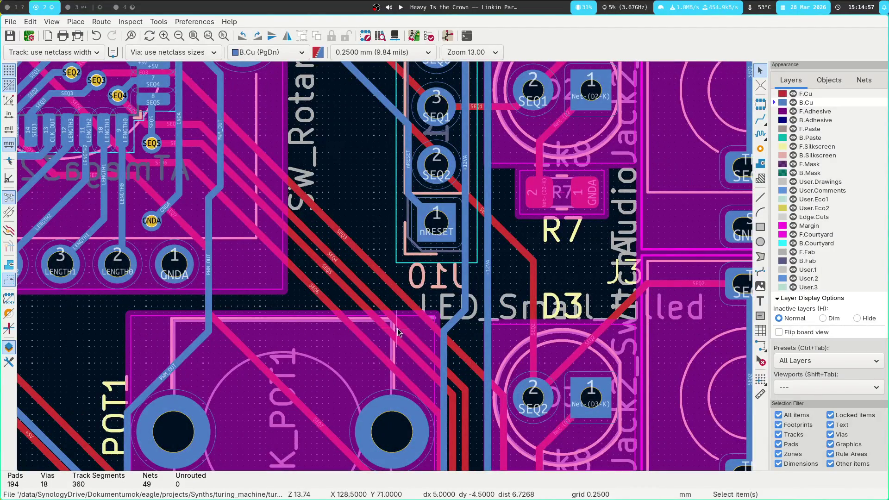
key("d")
left_click(392, 340)
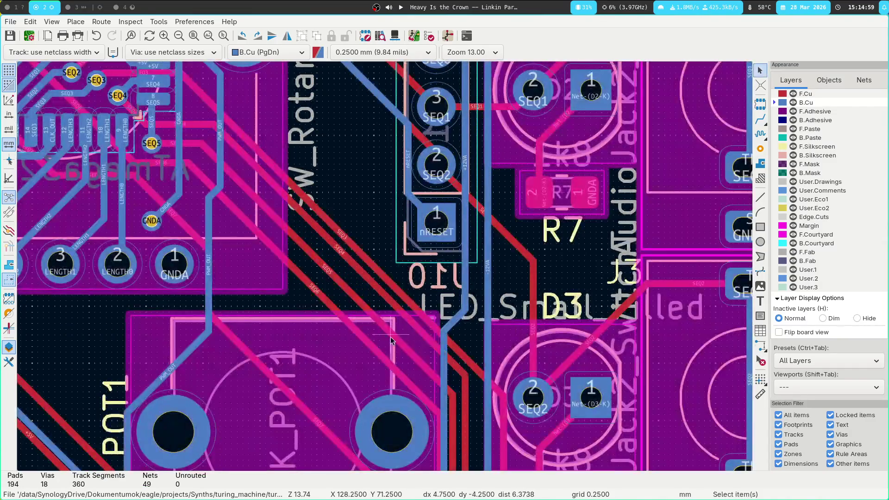
key("d")
left_click(386, 353)
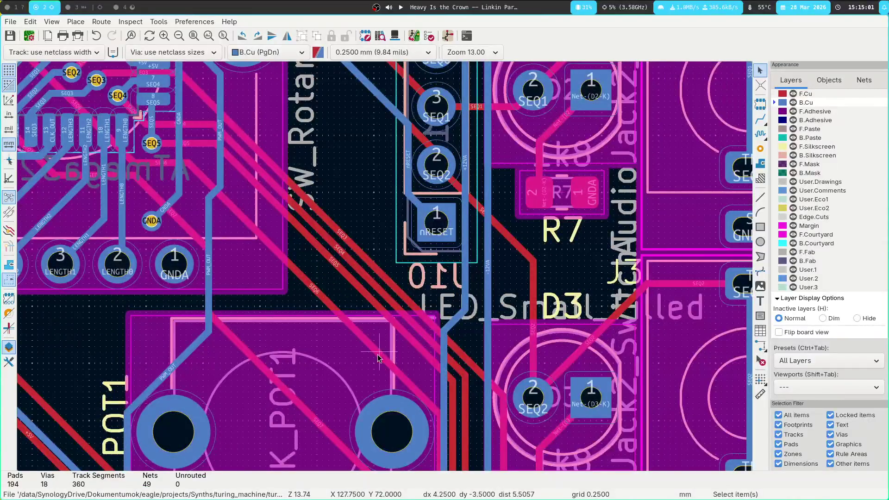
key("d")
left_click(378, 359)
scroll(499, 266, "down", 5)
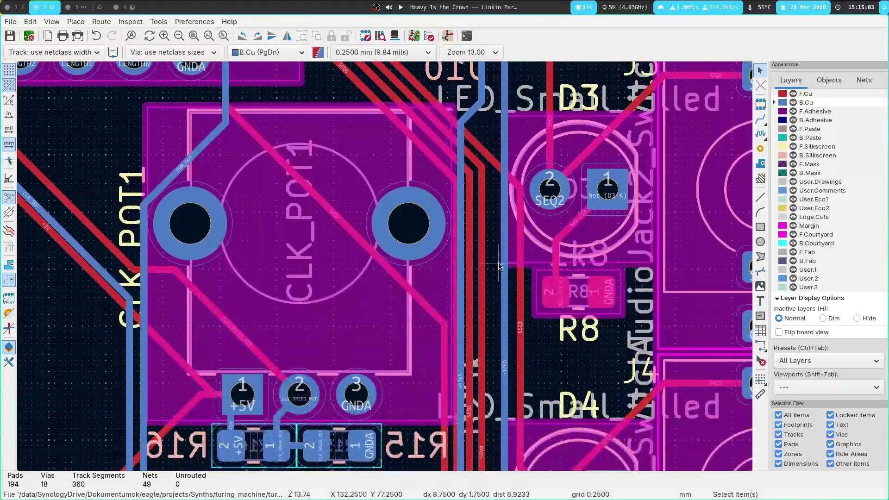
Step: Shift the tracks on the right of CLK_POT1 clear, then select the potentiometer
key("d")
left_click(477, 291)
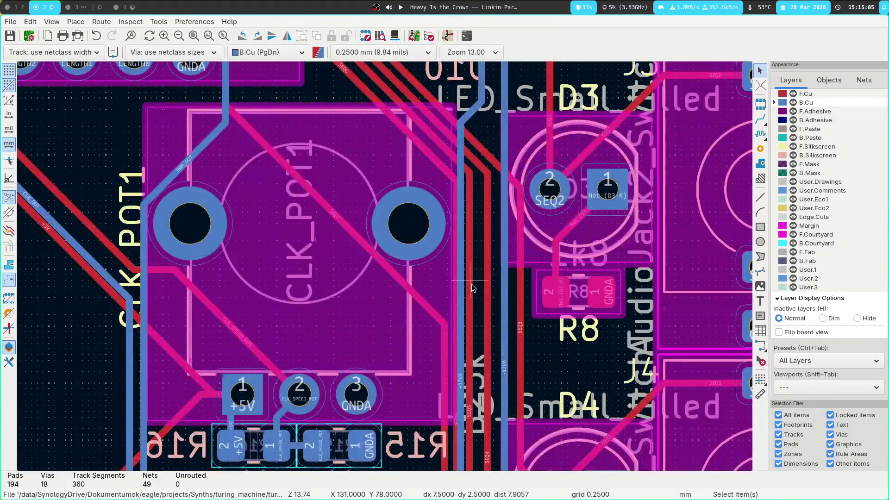
key("d")
left_click(478, 291)
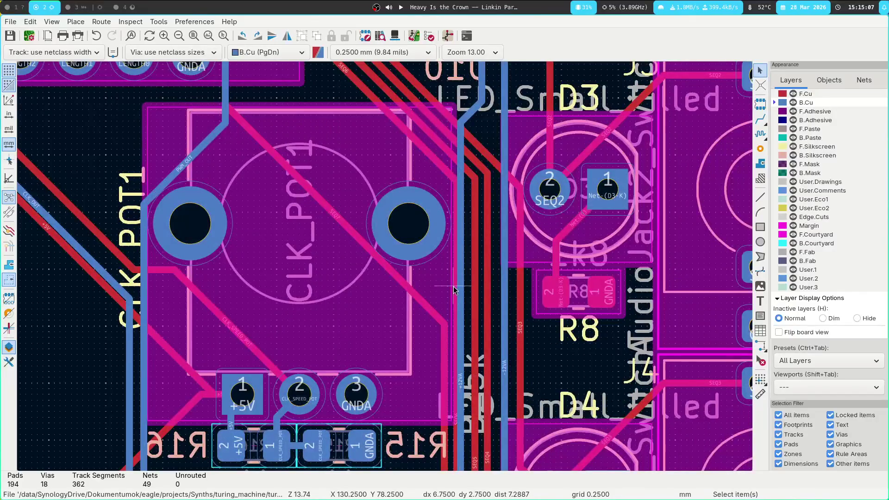
key("d")
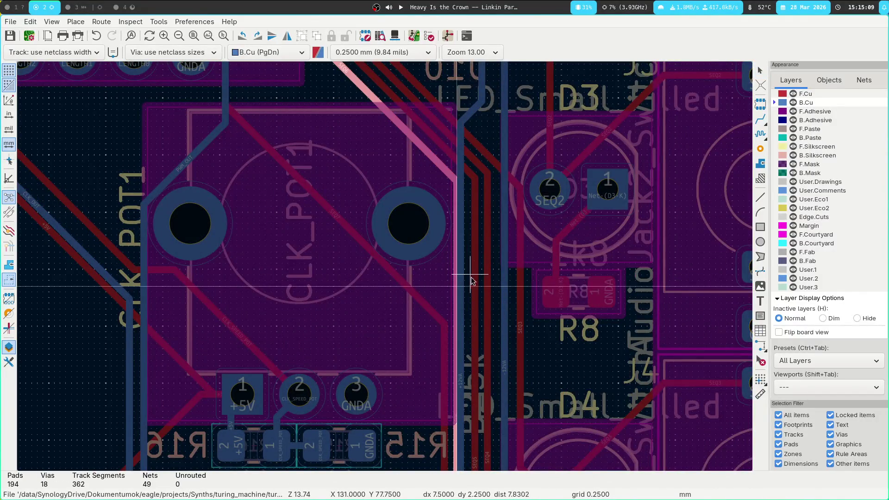
left_click(465, 282)
scroll(464, 281, "down", 3)
scroll(288, 264, "up", 4)
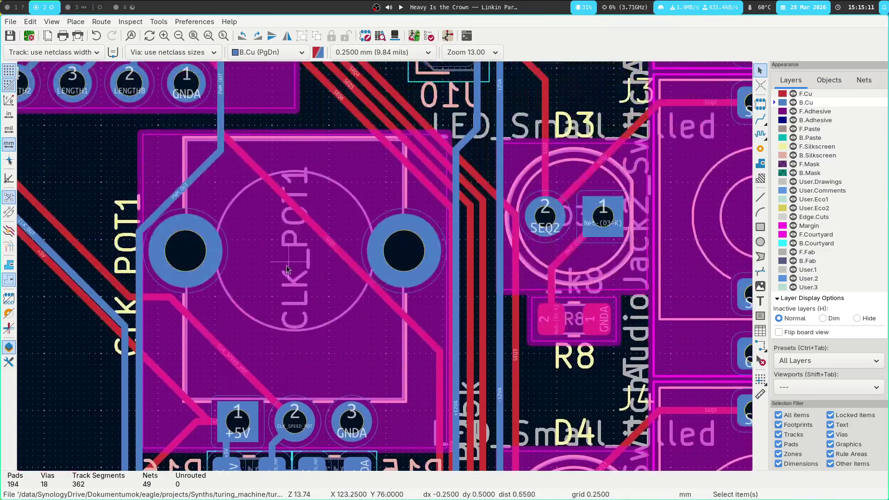
left_click(260, 298)
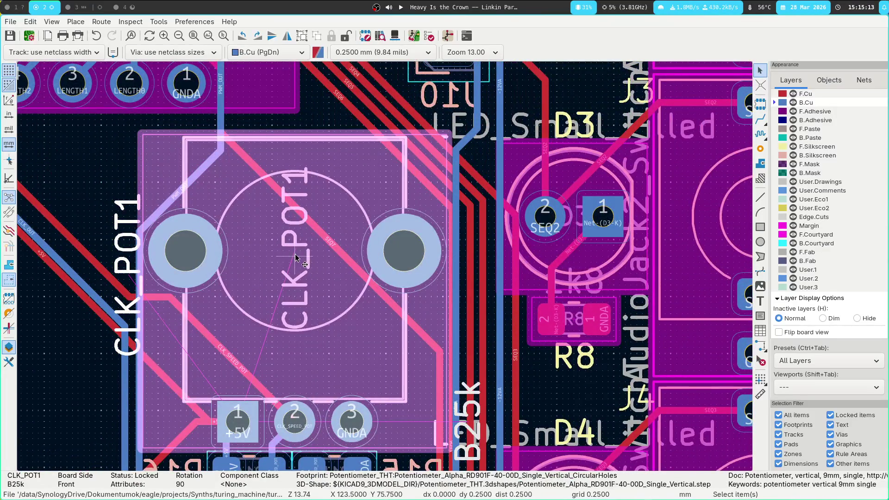
Step: Move the CLK_POT1 potentiometer to its new position
key("m")
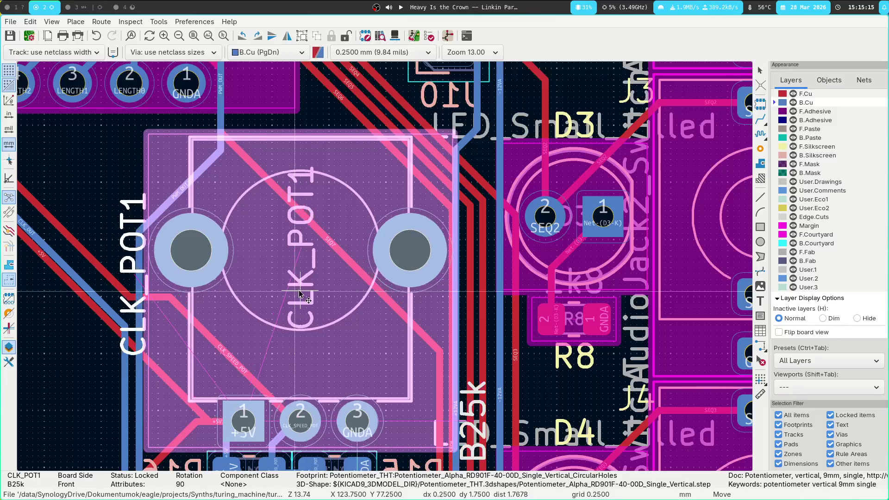
key("Escape")
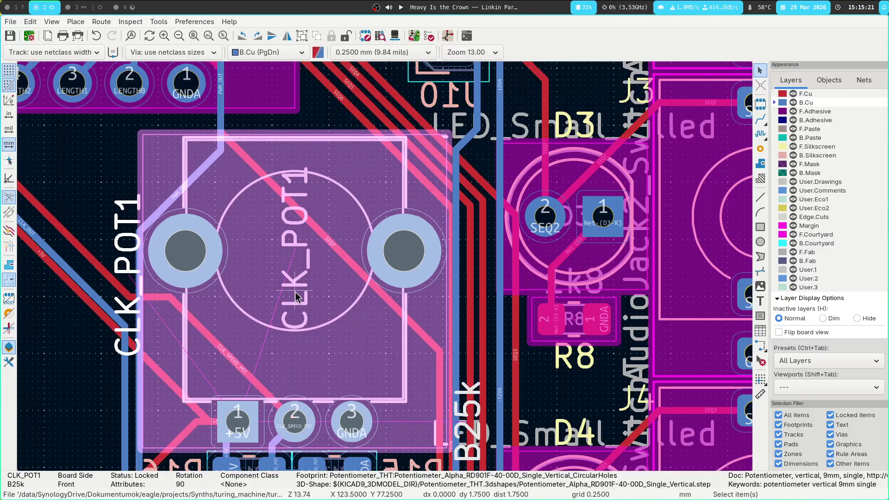
key("m")
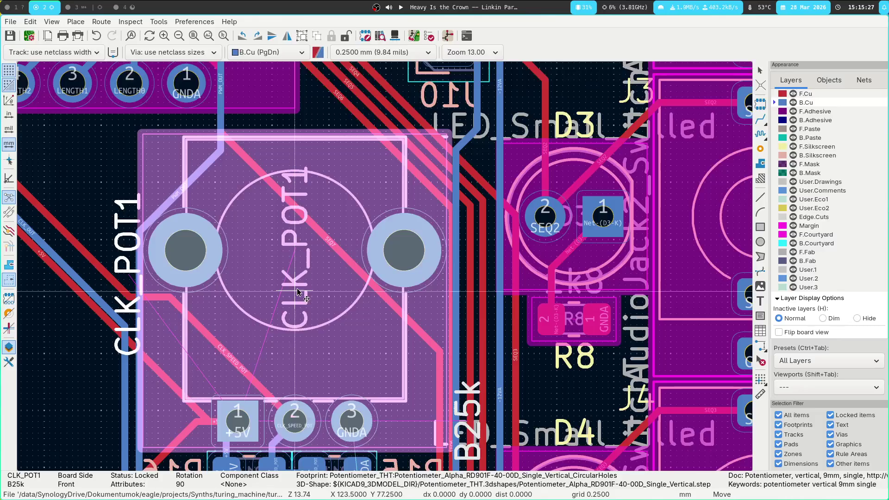
left_click(301, 292)
scroll(301, 292, "down", 5)
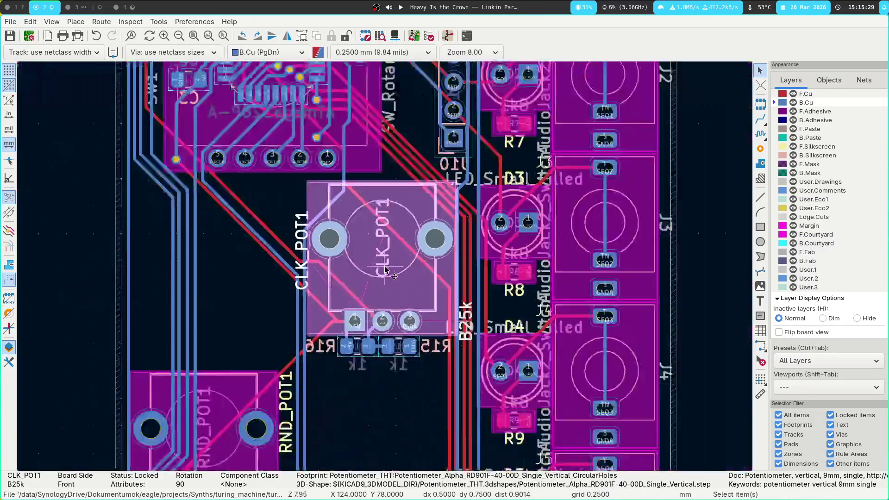
scroll(383, 256, "down", 5, "shift")
Step: Move the SCALE1 potentiometer slightly right and bring up the Design Rules Checker
left_click(383, 256)
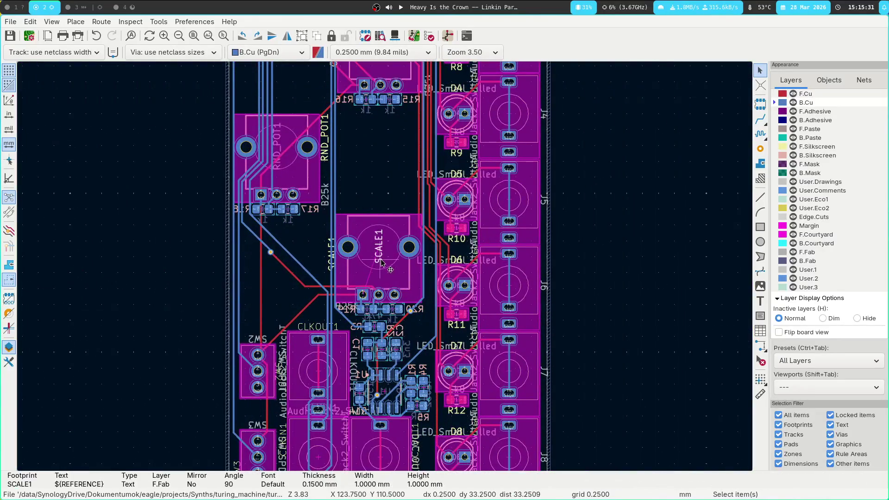
key("m")
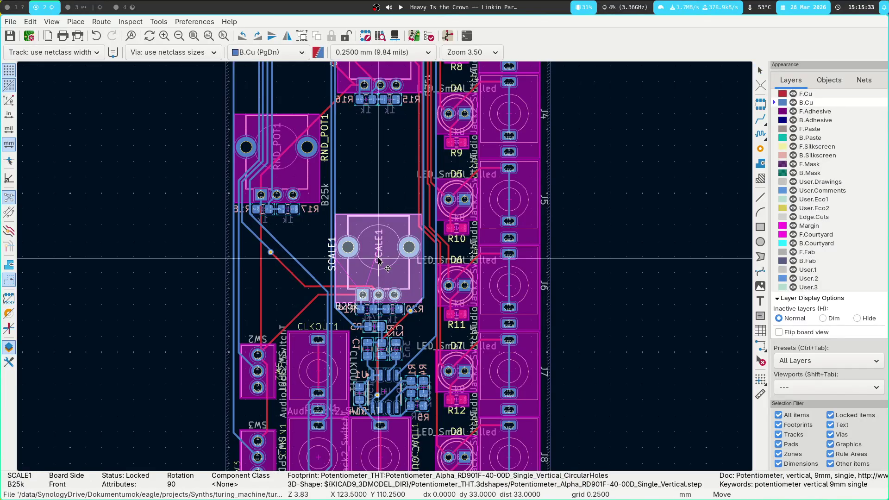
scroll(379, 263, "up", 2)
scroll(389, 271, "up", 2)
scroll(396, 278, "up", 2)
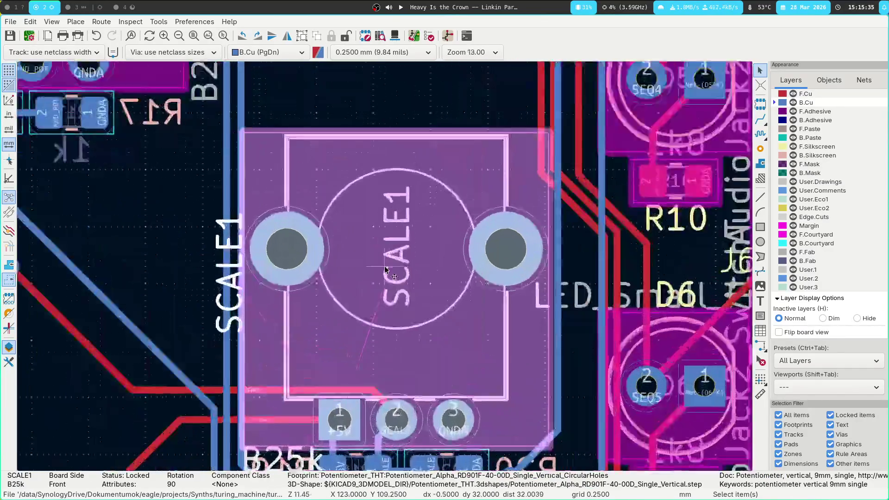
scroll(404, 289, "up", 1)
key("m")
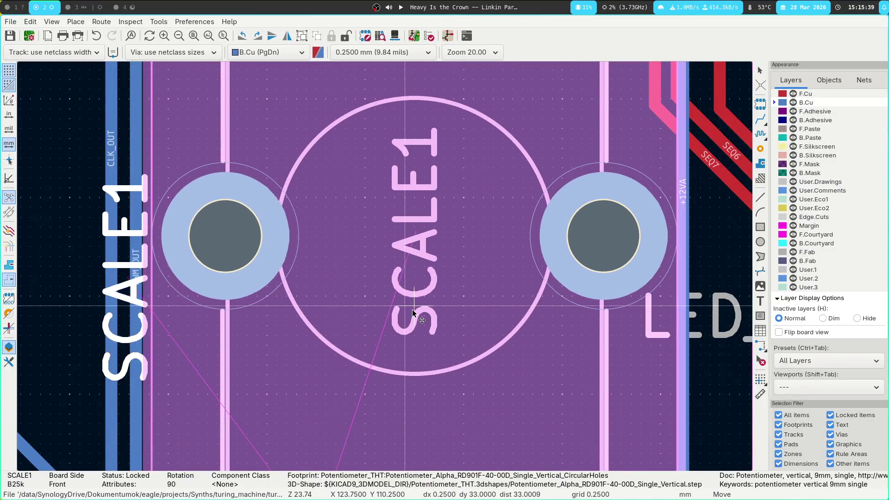
left_click(412, 309)
scroll(417, 259, "down", 4)
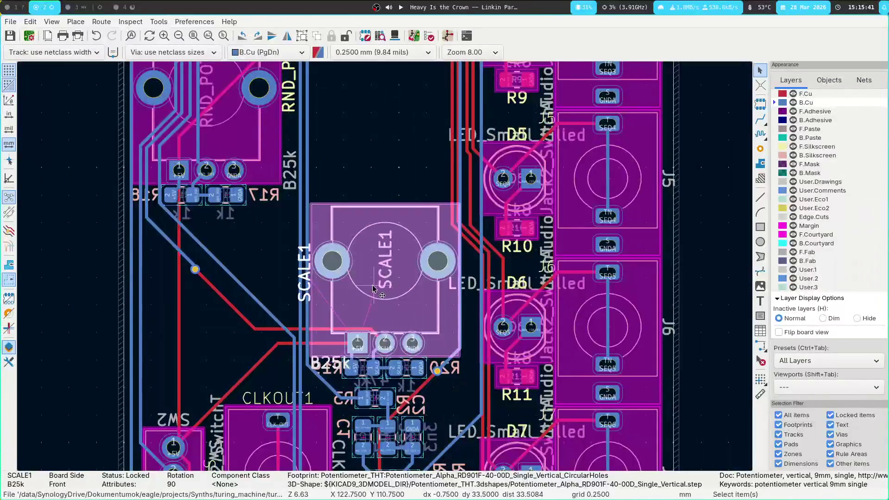
scroll(416, 281, "up", 1, "shift")
left_click(470, 280)
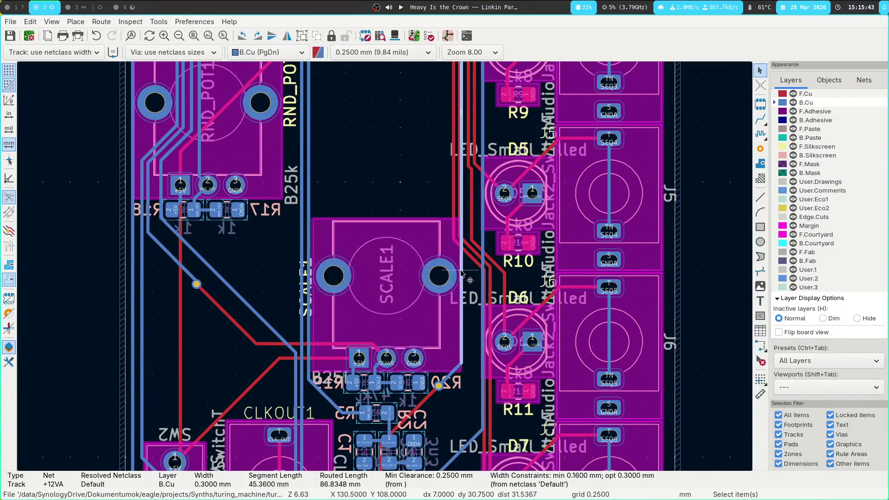
key("Escape")
scroll(389, 347, "up", 3, "ctrl")
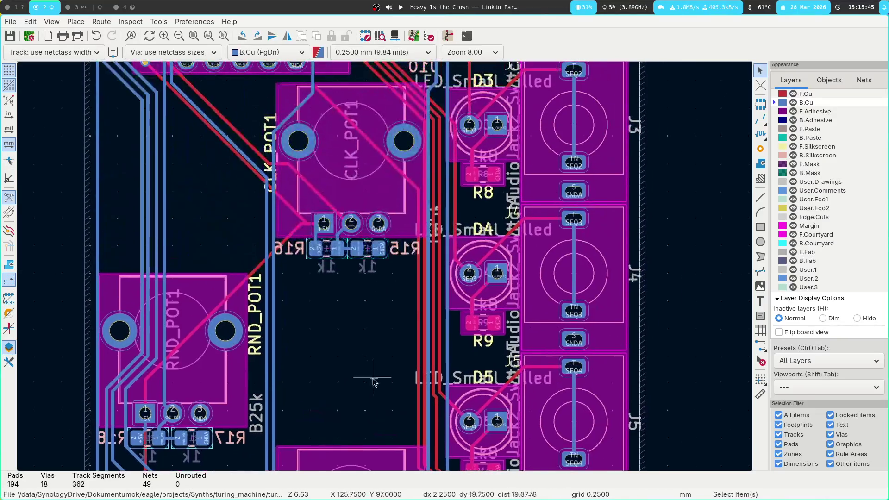
left_click(414, 36)
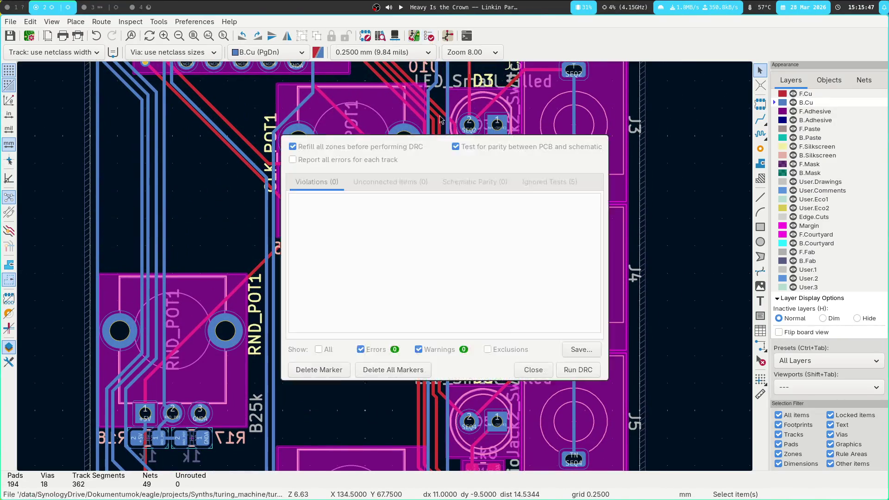
Step: Run the design rules check and jump to the first clearance violation at CLK_POT1's pads
left_click(579, 369)
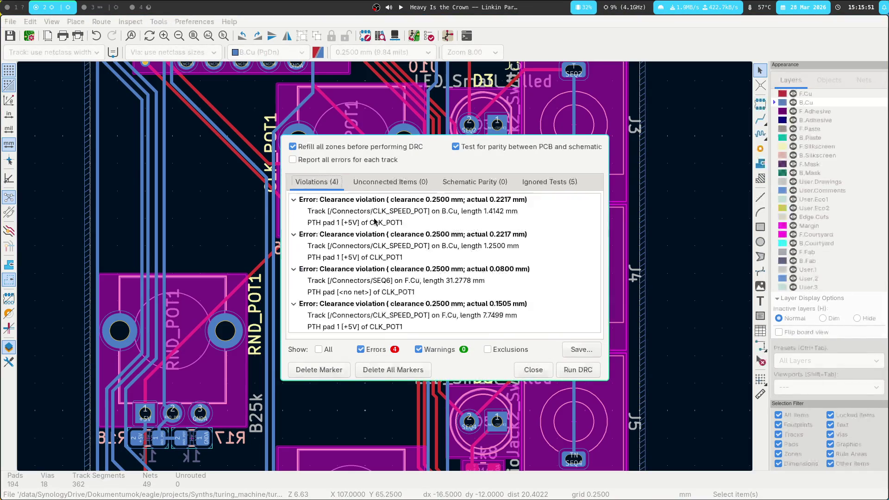
double_click(382, 220)
scroll(390, 257, "up", 2)
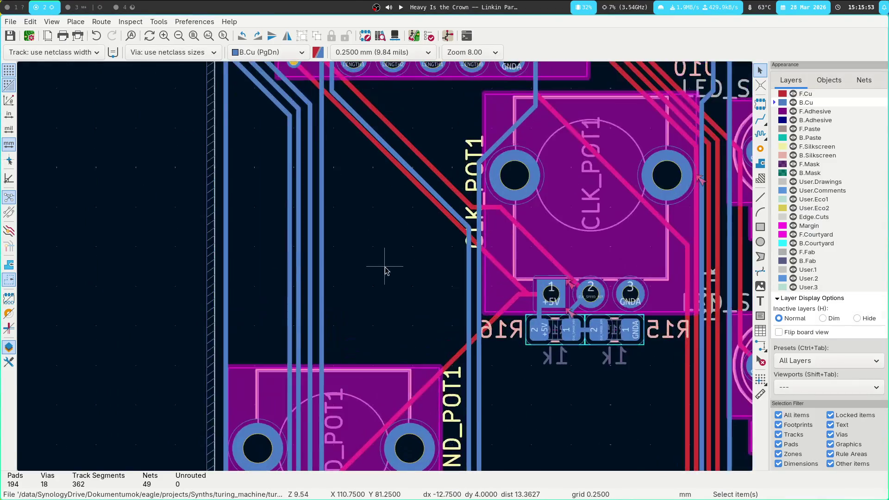
middle_click_drag(441, 268, 295, 349)
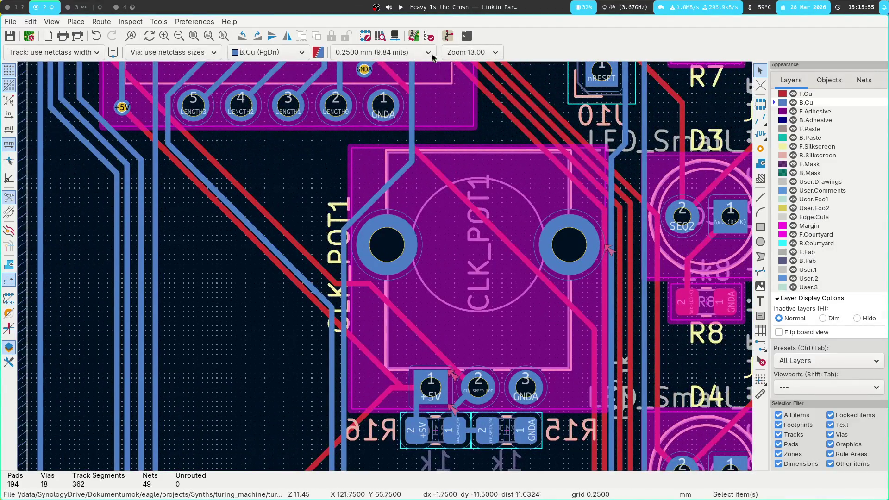
Step: Jump to the second clearance violation's track and view the R16/R15 area up close
left_click(428, 35)
left_click(369, 217)
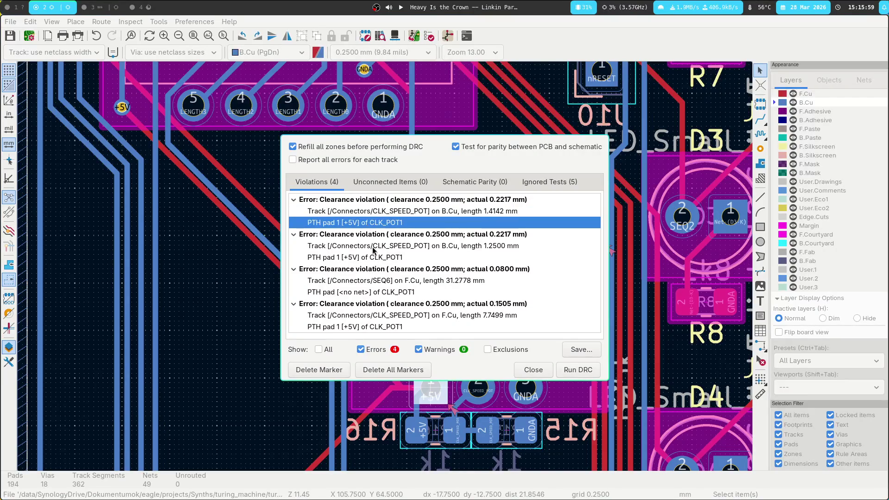
left_click(373, 251)
double_click(373, 251)
middle_click_drag(545, 196, 397, 229)
scroll(397, 229, "up", 2)
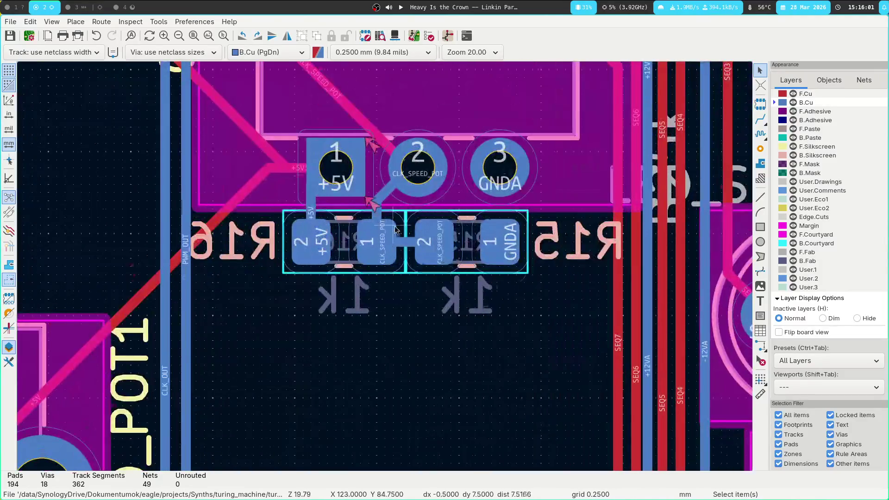
Step: Delete the diagonal CLK_SPEED_POT track and route a new one from CLK_POT1 pad 2 down to R15
left_click(384, 198)
key("Delete")
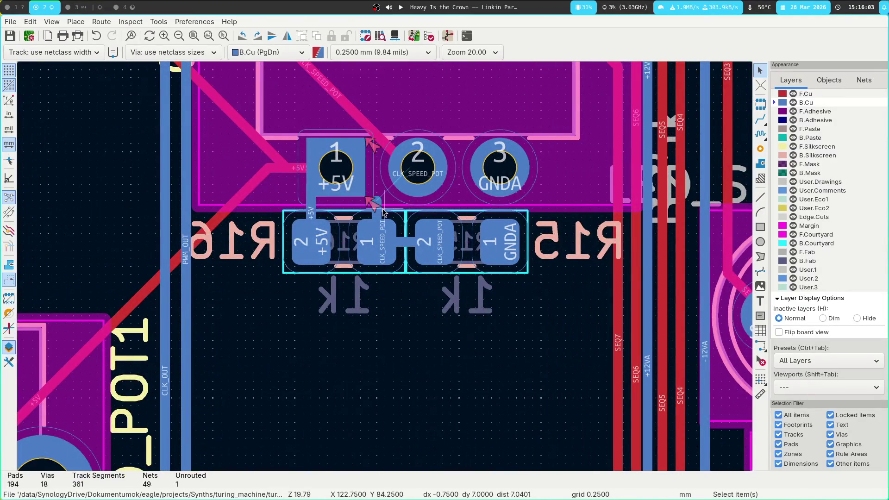
key("x")
left_click(418, 166)
middle_click_drag(186, 145, 254, 409)
key("Escape")
scroll(269, 371, "down", 5)
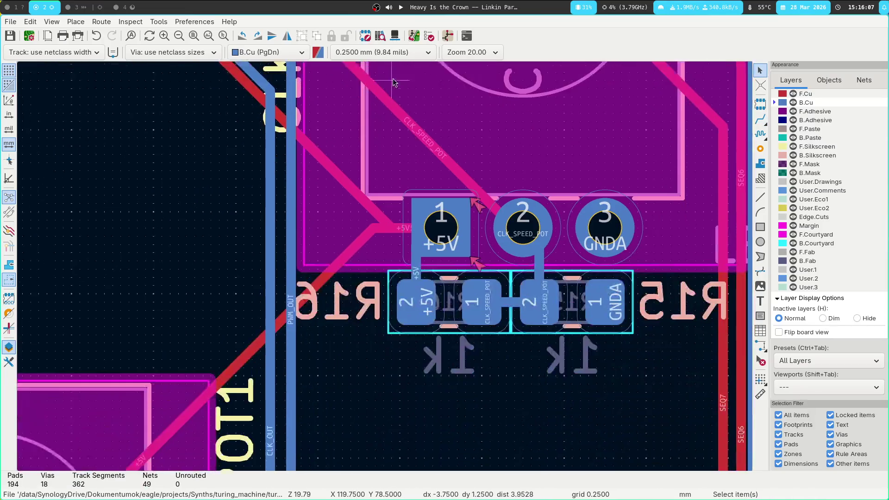
Step: Reshape the diagonal track across the potentiometer
middle_click_drag(459, 236, 339, 455)
left_click(312, 321)
key("x")
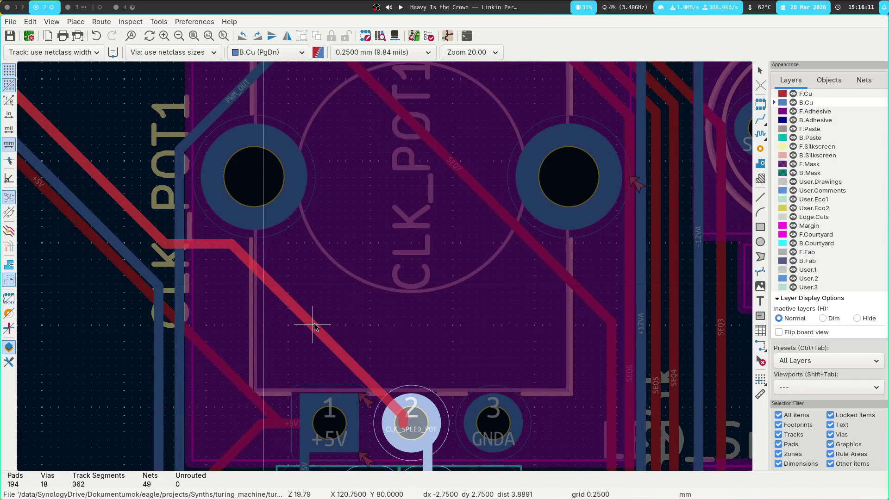
key("Escape")
scroll(317, 326, "down", 3)
scroll(385, 278, "down", 2)
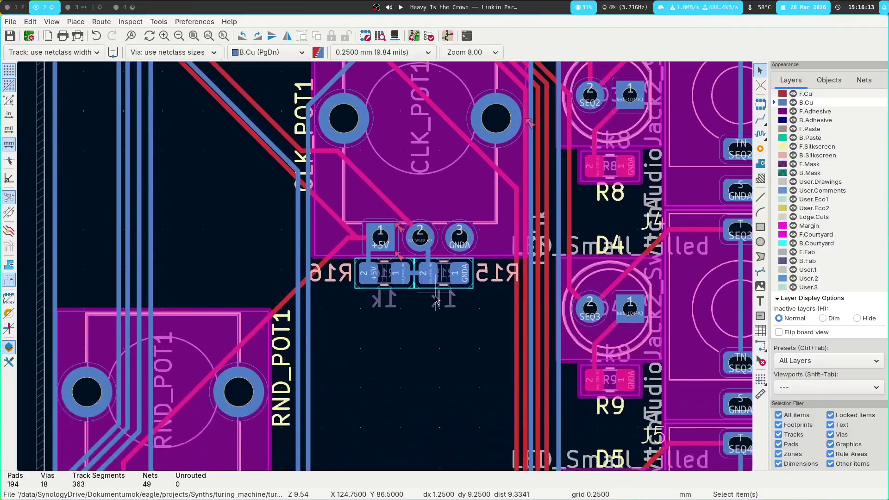
scroll(385, 277, "down", 2)
scroll(386, 269, "down", 2)
mouse_move(385, 266)
middle_mouse_down()
mouse_move(403, 320)
mouse_move(389, 368)
middle_mouse_up()
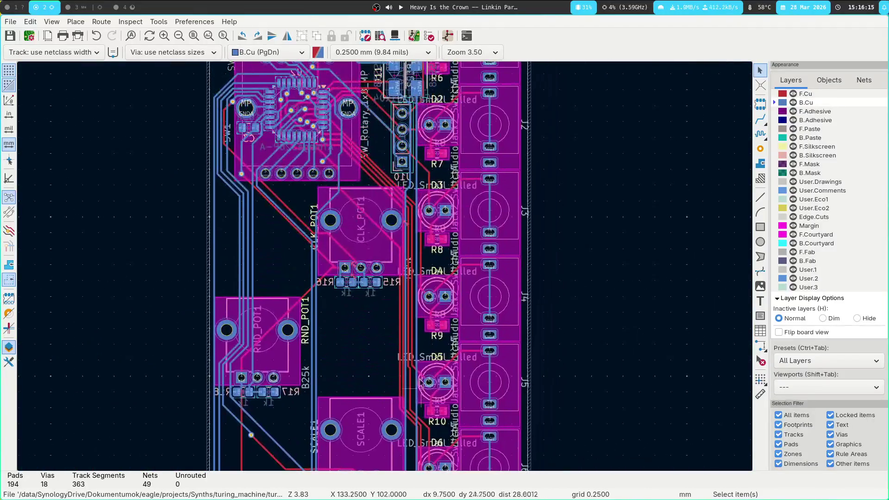
scroll(400, 230, "up", 1)
scroll(400, 229, "up", 2)
scroll(387, 270, "up", 2)
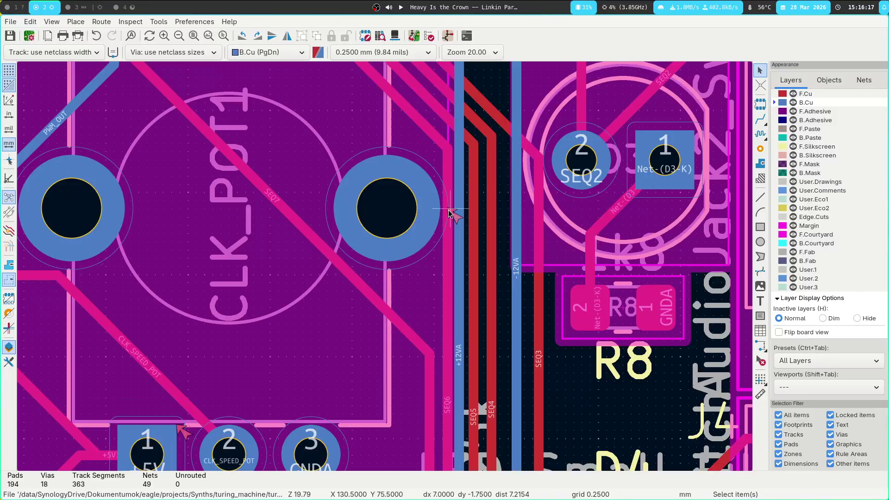
Step: Try moving the track beside the right pad, abandon it for DRC, and select the vertical SEQ5 track
left_click(449, 214)
left_click(486, 230)
key("d")
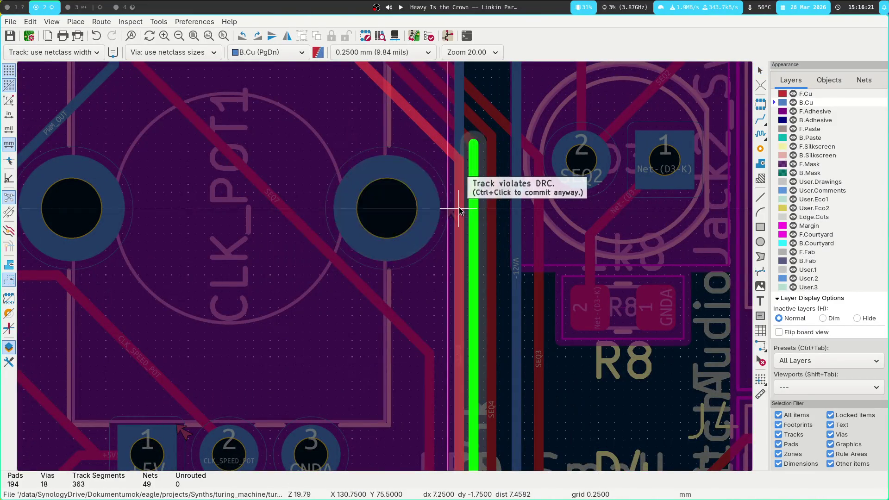
key("Escape")
scroll(416, 215, "down", 2)
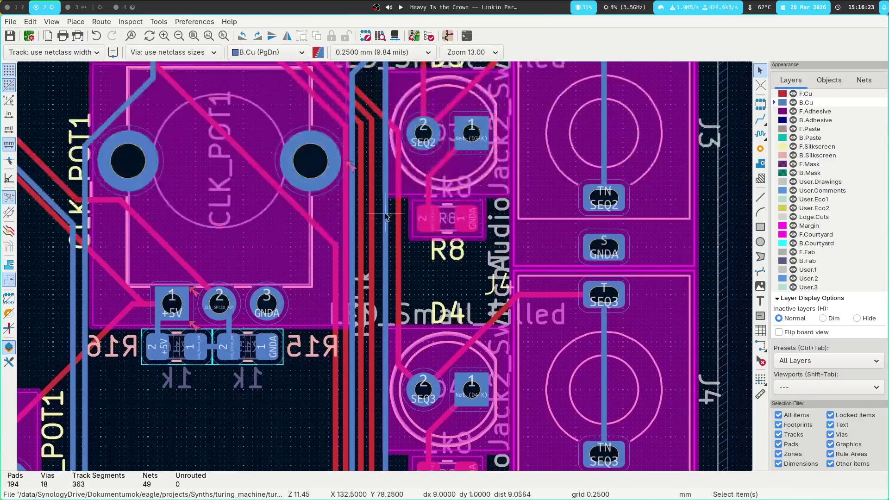
left_click(374, 221)
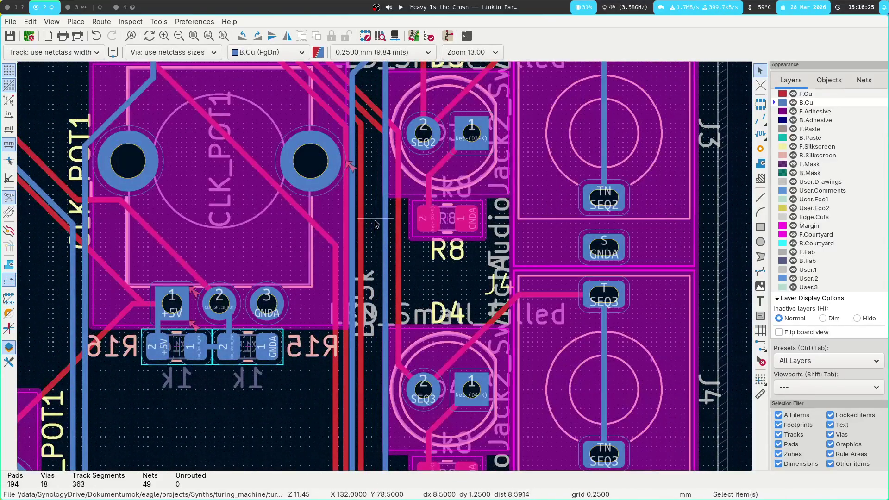
left_click(361, 231)
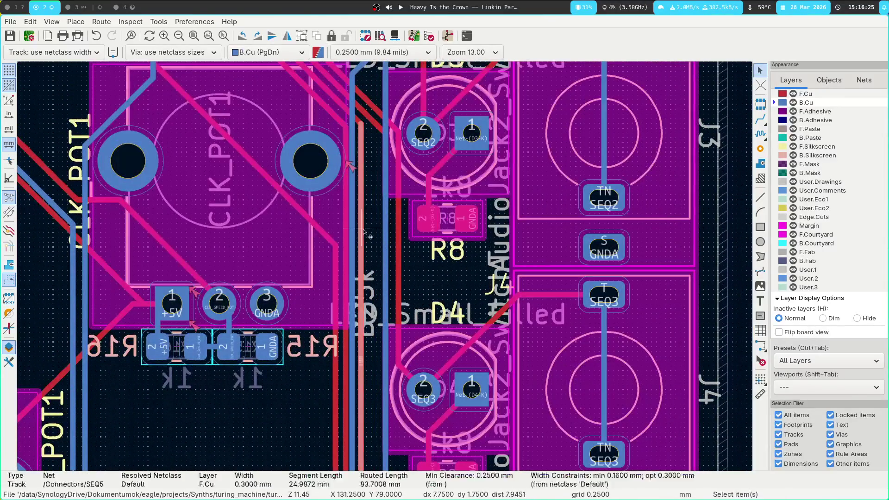
Step: Attempt several track moves near D4 and R9, cancelling each one the DRC rejects
key("Escape")
scroll(363, 232, "down", 5)
scroll(353, 175, "up", 4)
scroll(352, 175, "down", 2)
left_click_drag(367, 139, 394, 285)
scroll(394, 285, "up", 2, "ctrl")
scroll(382, 312, "up", 3)
scroll(372, 375, "down", 5)
scroll(362, 431, "down", 3)
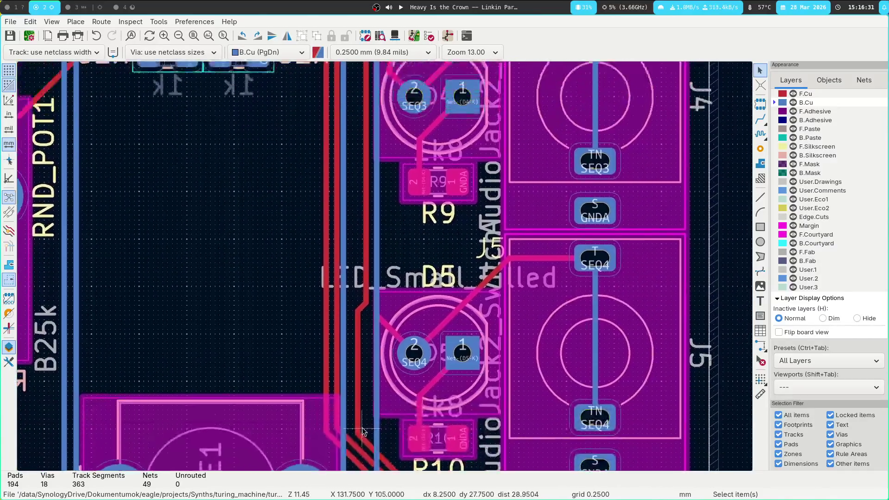
scroll(361, 117, "up", 3)
scroll(331, 218, "up", 5)
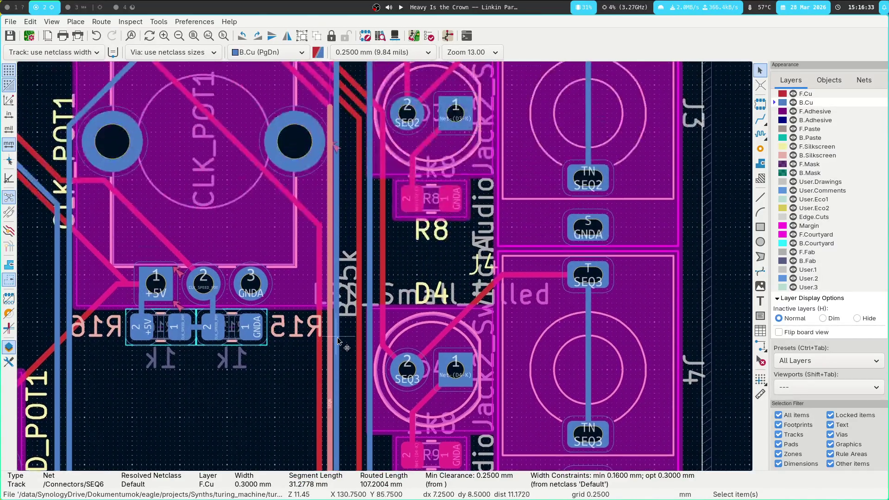
left_click_drag(346, 327, 347, 331)
key("Escape")
scroll(354, 278, "down", 2)
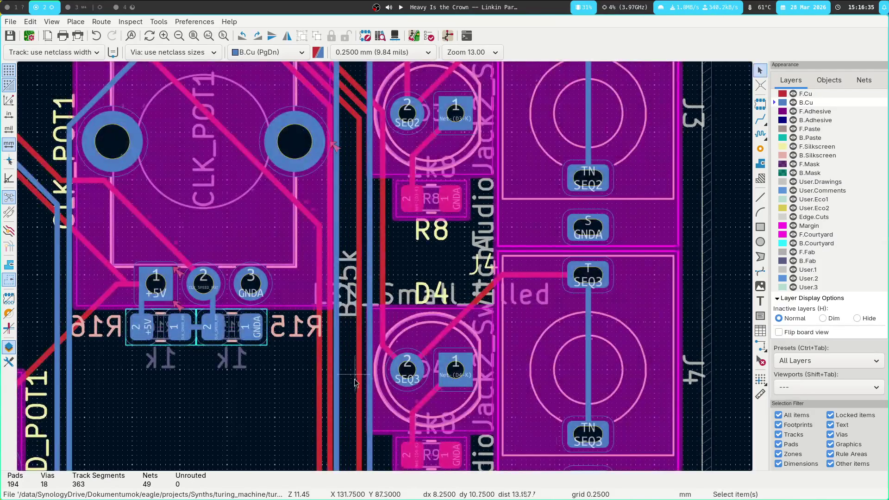
scroll(366, 161, "down", 4)
scroll(339, 220, "down", 4)
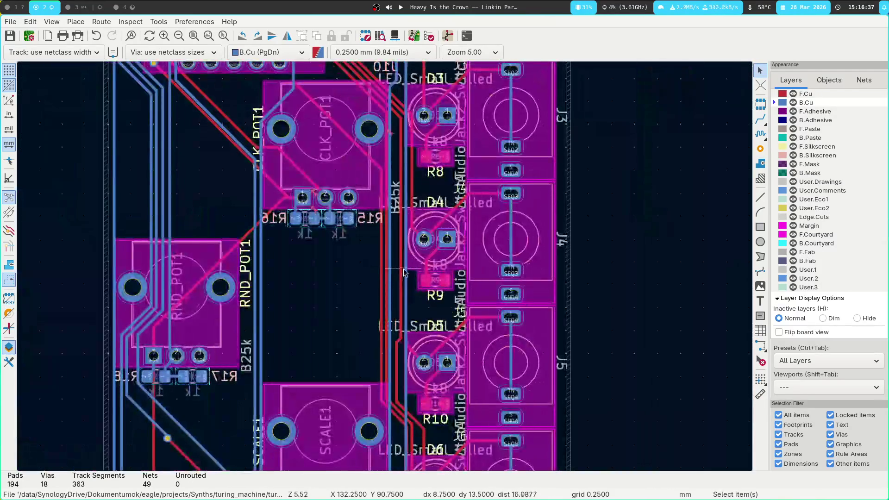
key("x")
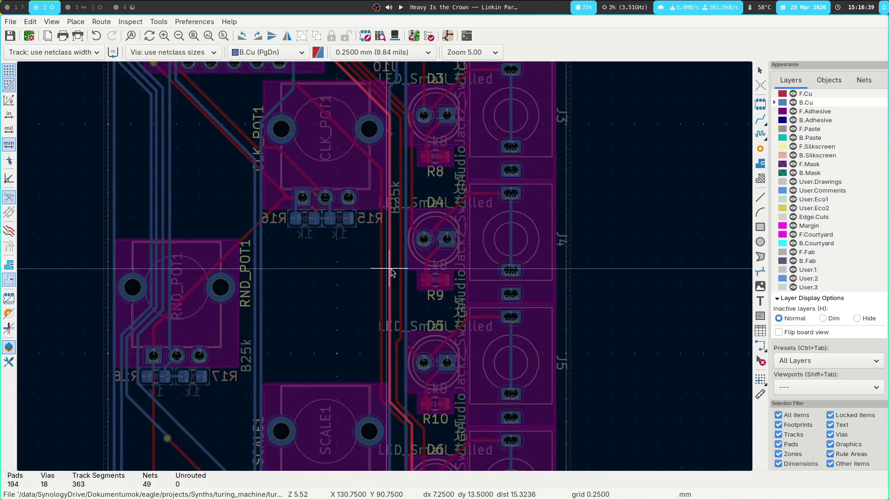
key("Escape")
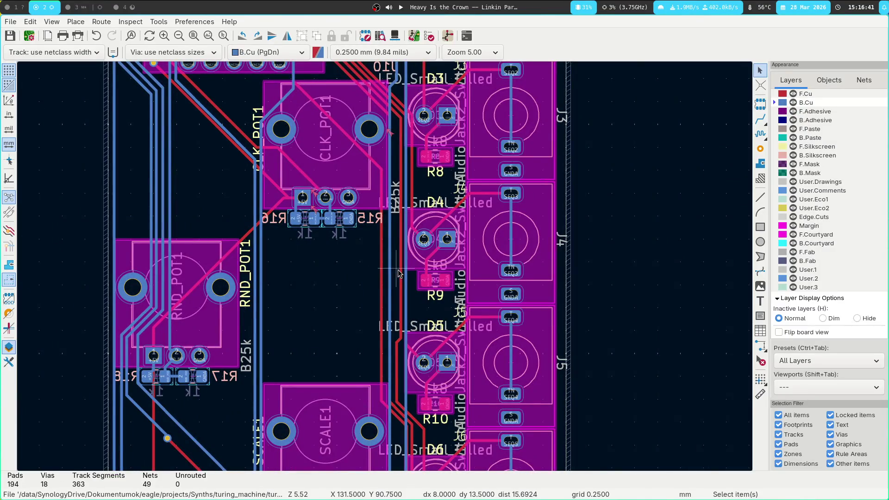
key("x")
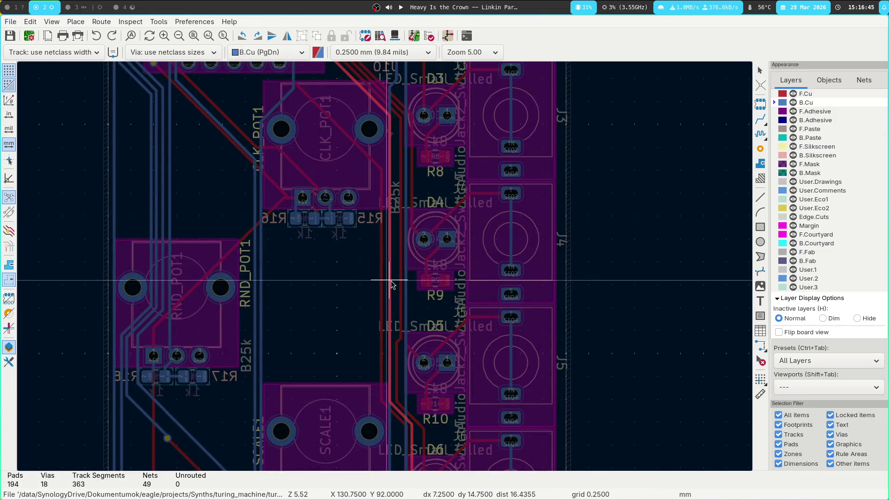
key("Escape")
key("Escape")
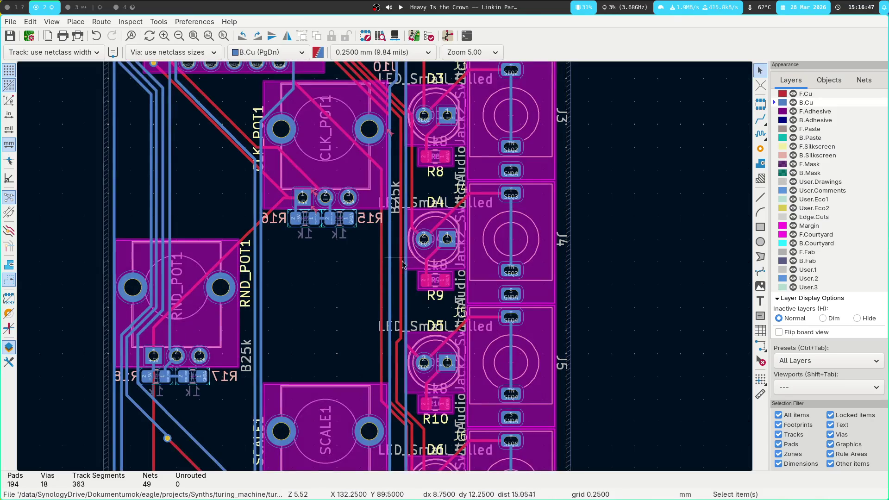
Step: Straighten the jogged front-copper track beside R9, cutting track segments to 361
left_click(401, 383)
key("d")
left_click(402, 381)
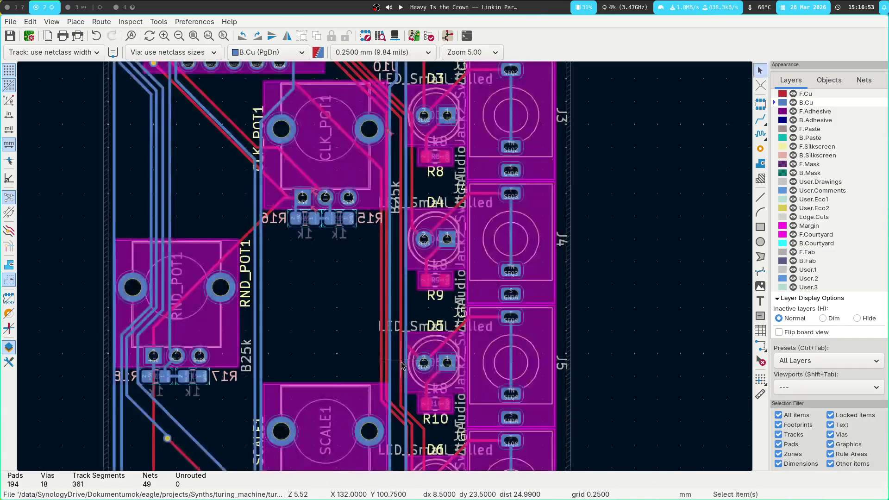
left_click(386, 357)
key("d")
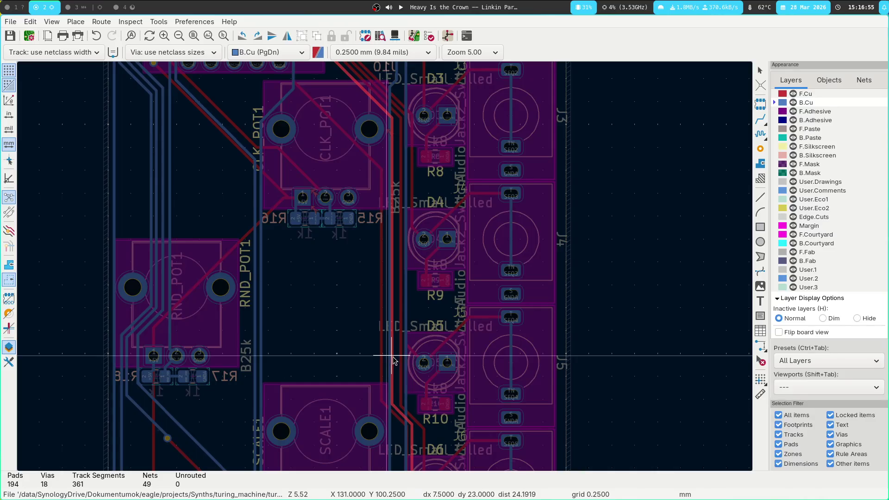
key("Escape")
scroll(361, 298, "down", 5)
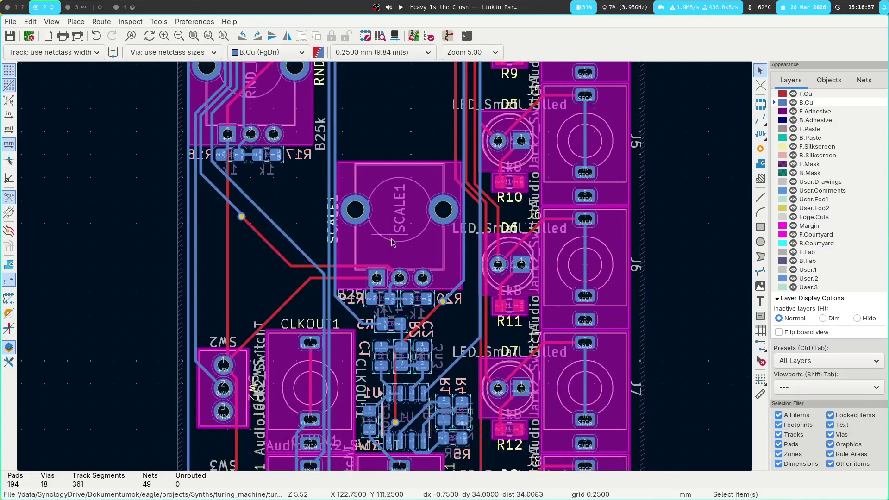
Step: Measure about 33 mm from SCALE1's centre down to the DAC_OUT jack, then return to FreeCAD's model tree
key("ctrl+shift+m")
left_click(401, 209)
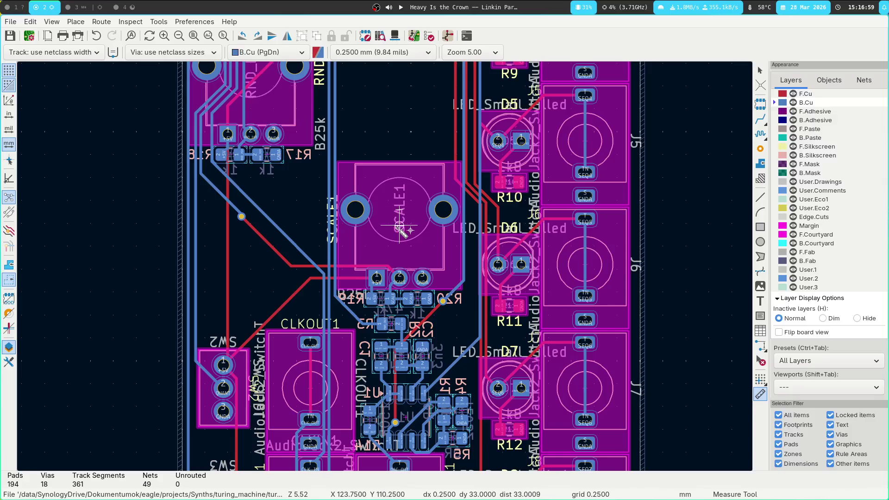
scroll(429, 459, "down", 5)
scroll(410, 358, "up", 3)
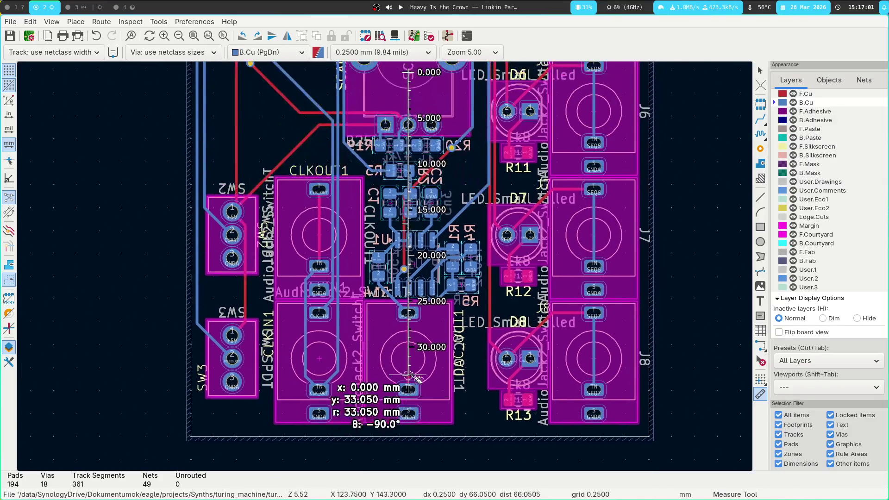
key("Escape")
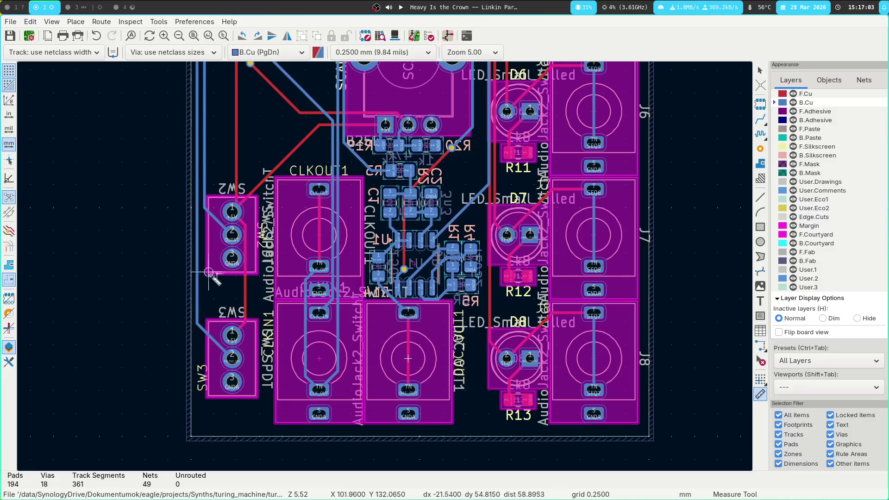
scroll(382, 268, "down", 2, "ctrl")
scroll(283, 405, "up", 3)
scroll(283, 404, "up", 2)
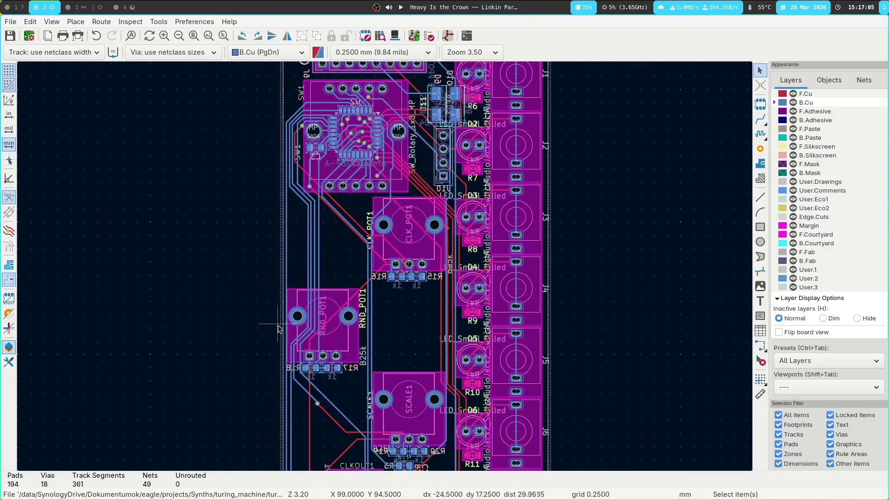
key("super+1")
left_click(10, 65)
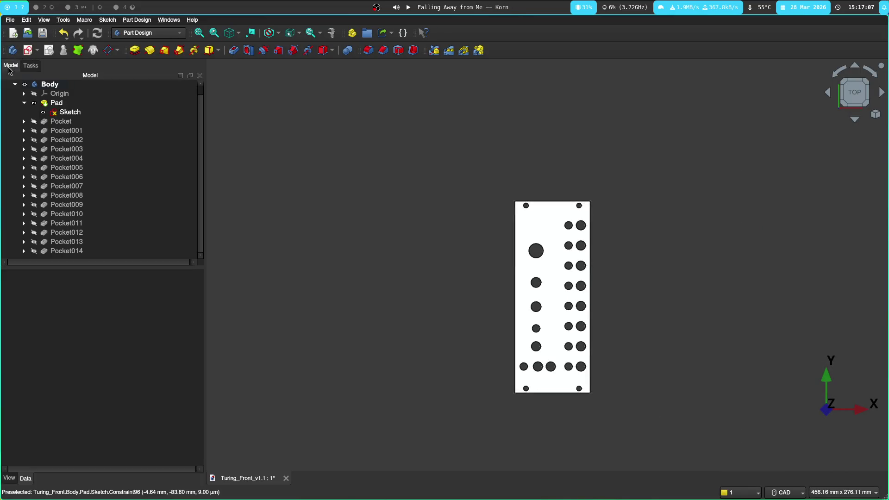
Step: Edit the front-panel Sketch and draw a vertical line rising from the bottom edge
left_click(69, 112)
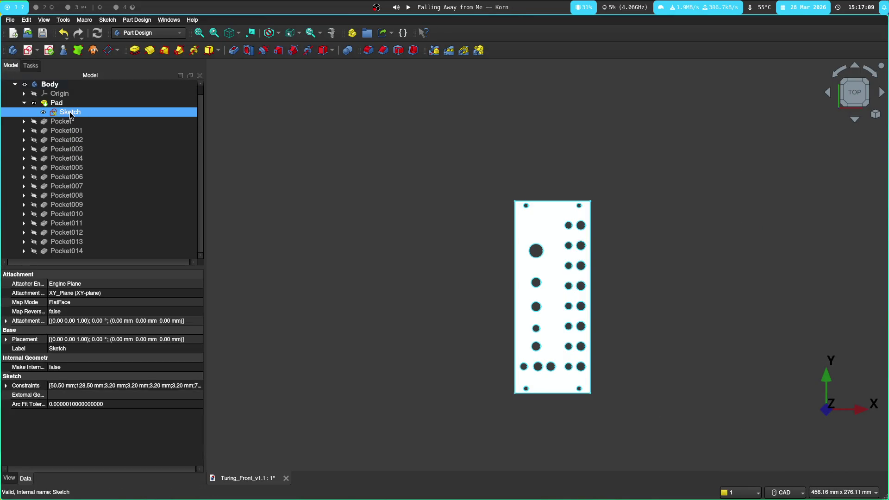
double_click(77, 114)
scroll(355, 153, "up", 8)
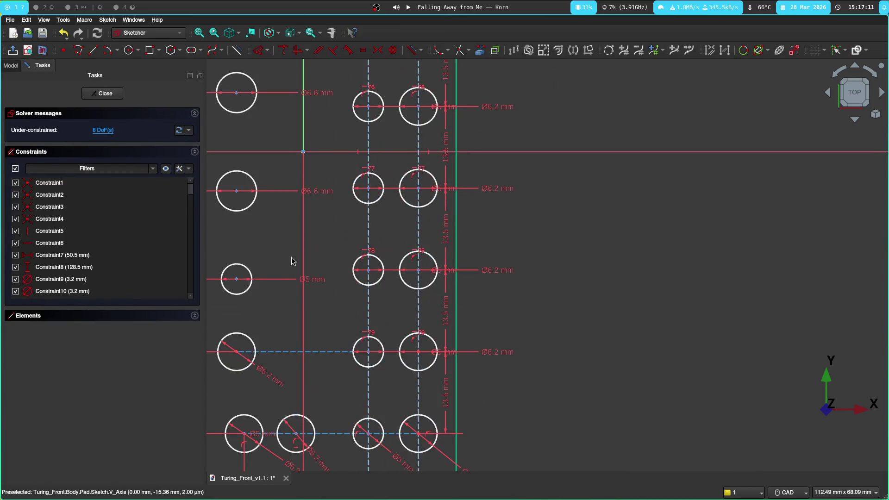
middle_click_drag(293, 258, 371, 149)
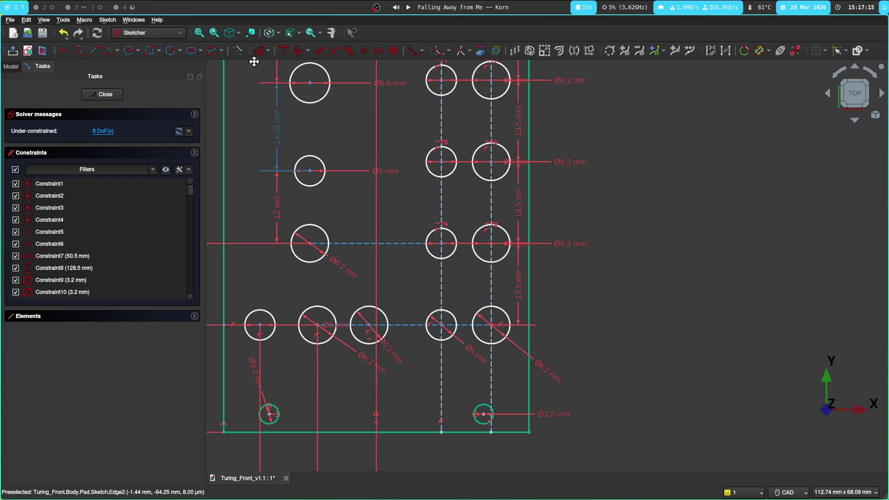
left_click(95, 53)
left_click(368, 438)
mouse_move(381, 112)
middle_mouse_down()
mouse_move(355, 299)
mouse_move(364, 379)
mouse_move(411, 99)
middle_mouse_up()
left_click(355, 298)
scroll(411, 105, "down", 5)
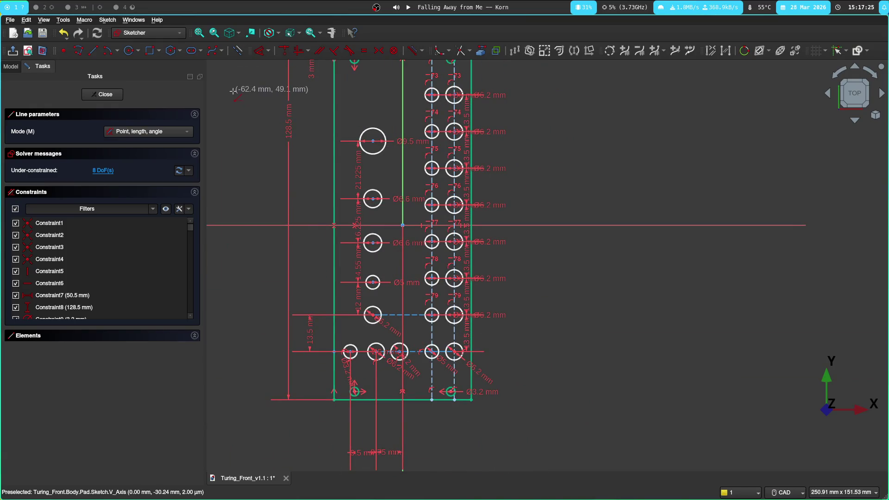
Step: Bring the KiCad board layout back on screen, centred on the SCALE1 potentiometer
key("super+3")
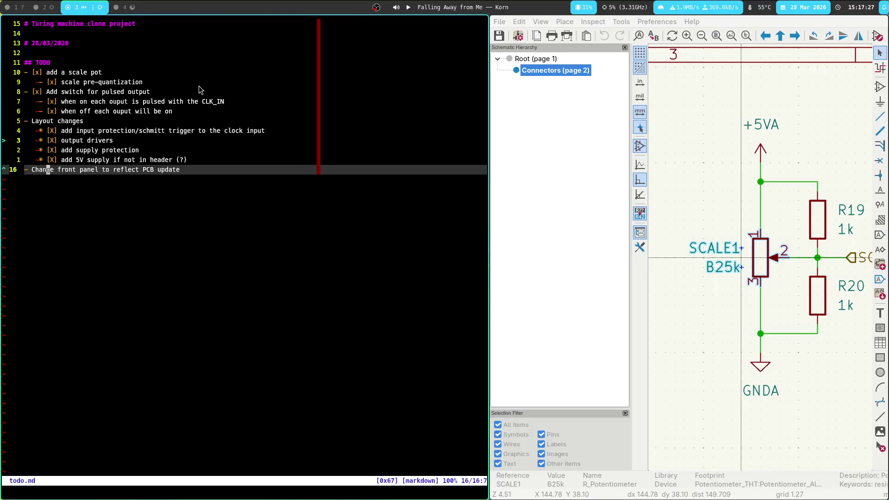
key("super+2")
scroll(219, 298, "down", 5)
middle_click_drag(390, 262, 280, 187)
scroll(361, 278, "up", 5)
scroll(415, 279, "up", 3)
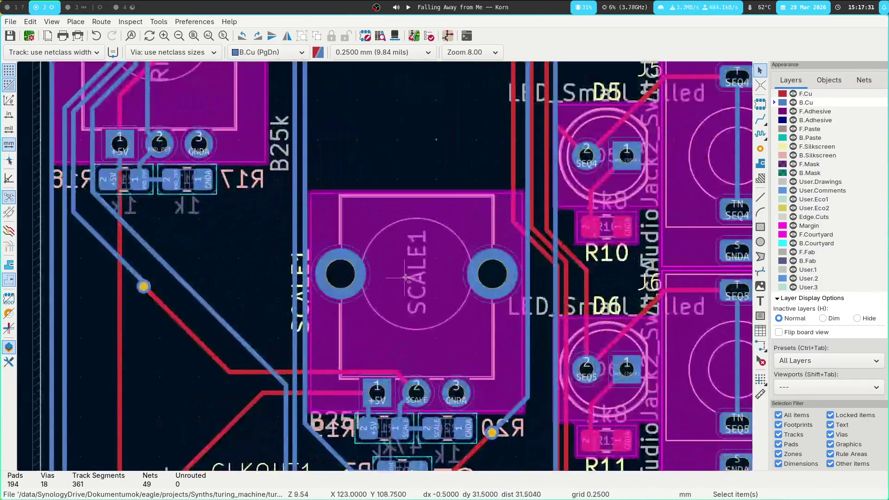
Step: Measure SCALE1 at 24 mm and 26 mm from the left and right board edges, then return to the FreeCAD sketch
key("ctrl+shift+m")
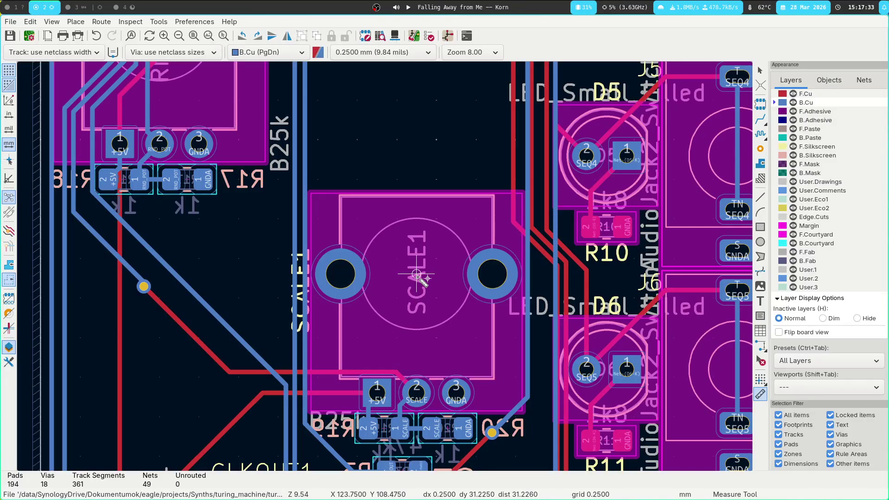
left_click(418, 276)
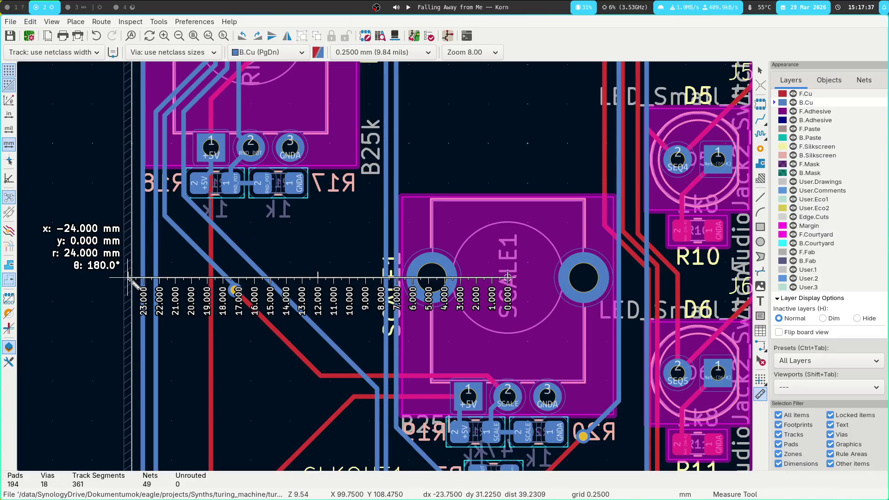
scroll(306, 285, "right", 5)
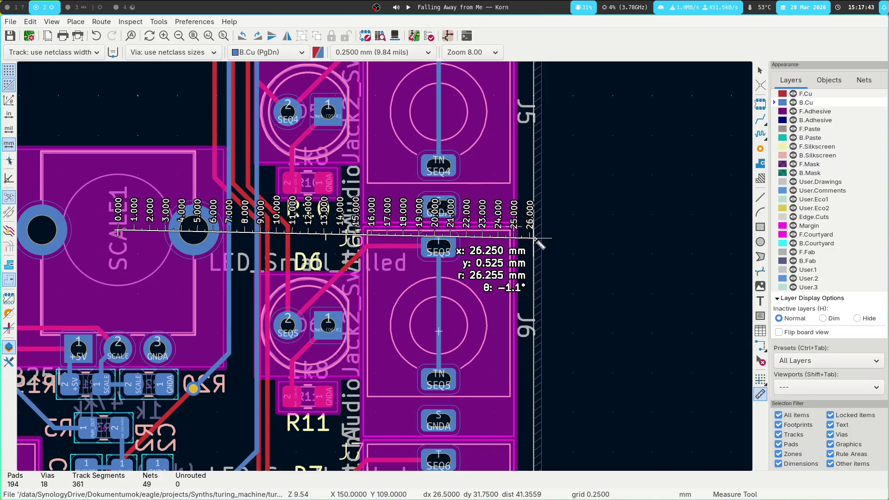
scroll(403, 313, "down", 2)
key("Escape")
key("super+3")
key("super+2")
key("super+1")
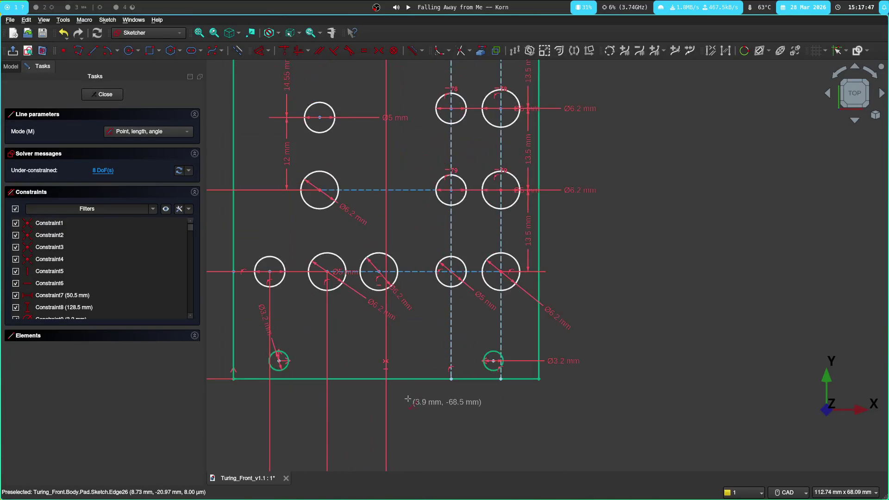
Step: Draw another vertical line from the bottom edge up to the top edge of the panel sketch
left_click(370, 376)
mouse_move(358, 183)
middle_mouse_down()
mouse_move(259, 113)
mouse_move(341, 341)
middle_mouse_up()
left_click(342, 275)
scroll(553, 337, "down", 4)
middle_click_drag(605, 363, 482, 95)
scroll(459, 271, "up", 4)
middle_click_drag(444, 278, 662, 299)
scroll(497, 382, "up", 3)
middle_click_drag(254, 381, 497, 442)
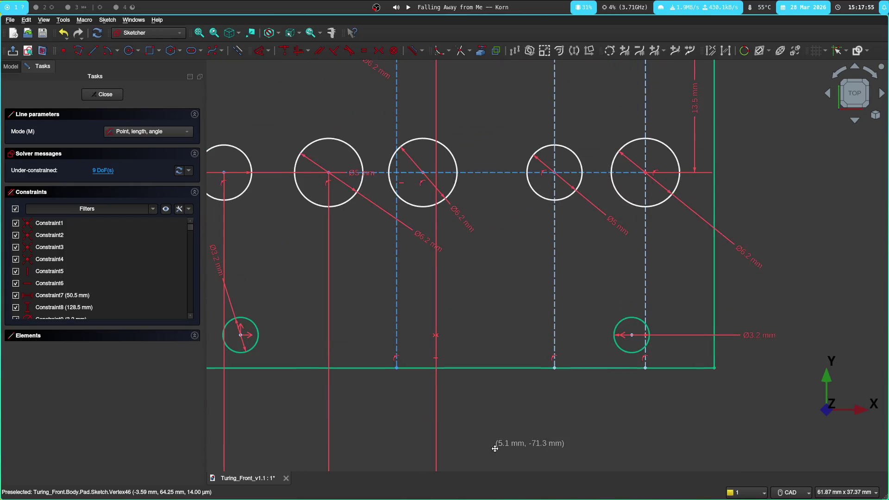
scroll(466, 305, "down", 1)
scroll(465, 305, "down", 2)
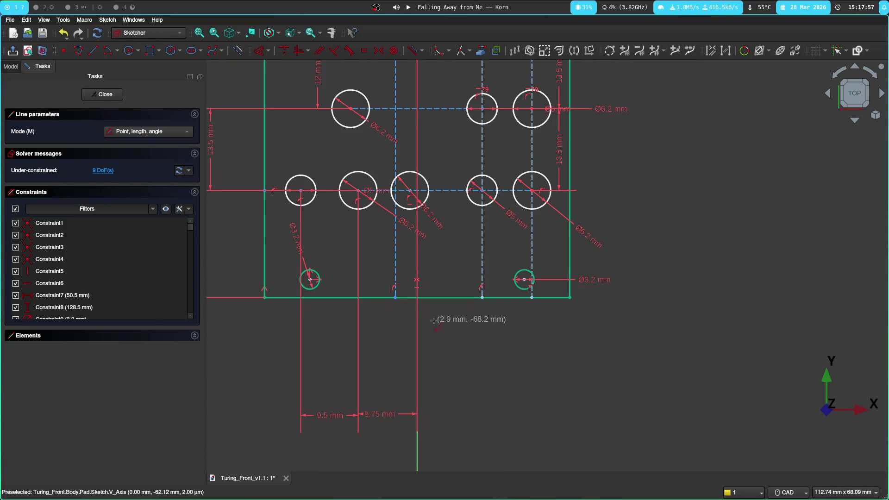
right_click(398, 280)
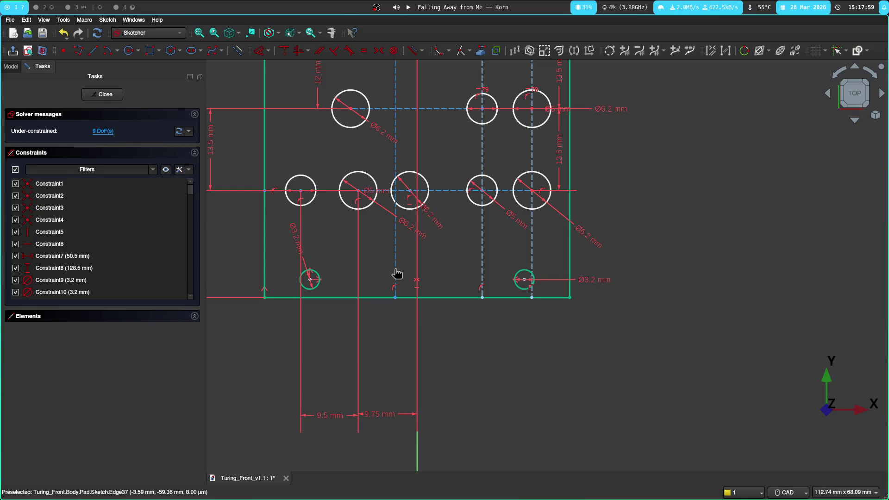
Step: Try a 28.8 mm distance dimension on the selected geometry and cancel it
key("ctrl+a")
left_click(572, 258)
left_click(546, 414)
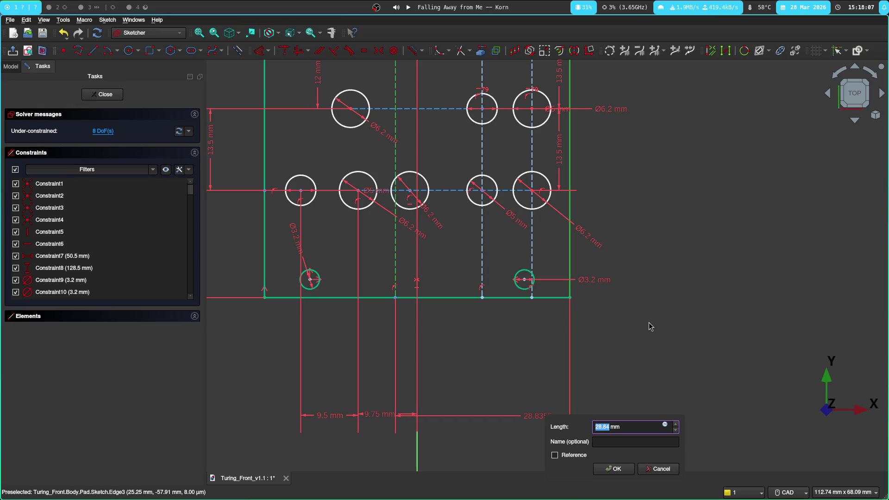
key("Escape")
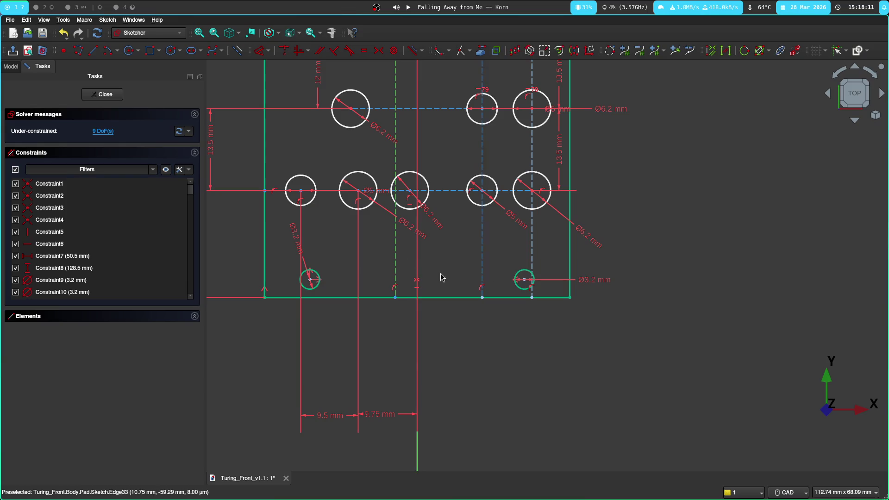
Step: Start a horizontal distance constraint (about 22.5 mm) between two vertical lines, checking SCALE1-to-J6 spacing on the KiCad board
key("d")
left_click(395, 267)
left_click(532, 261)
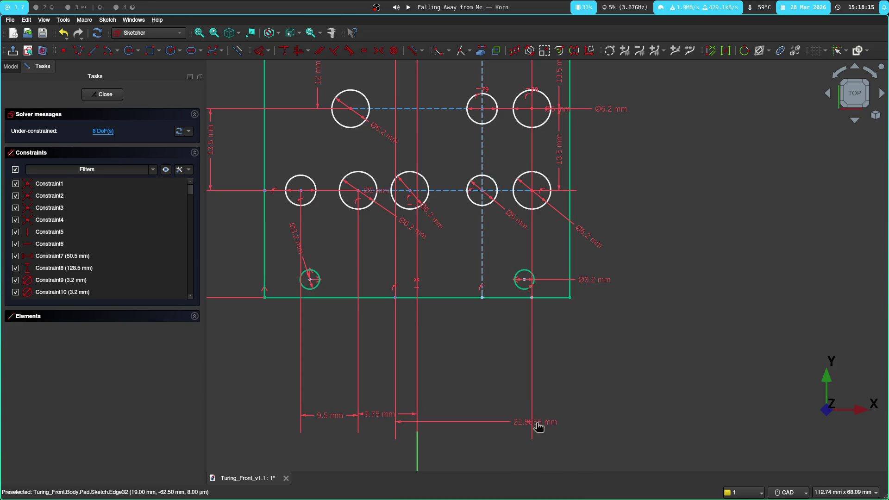
left_click(536, 425)
key("super+2")
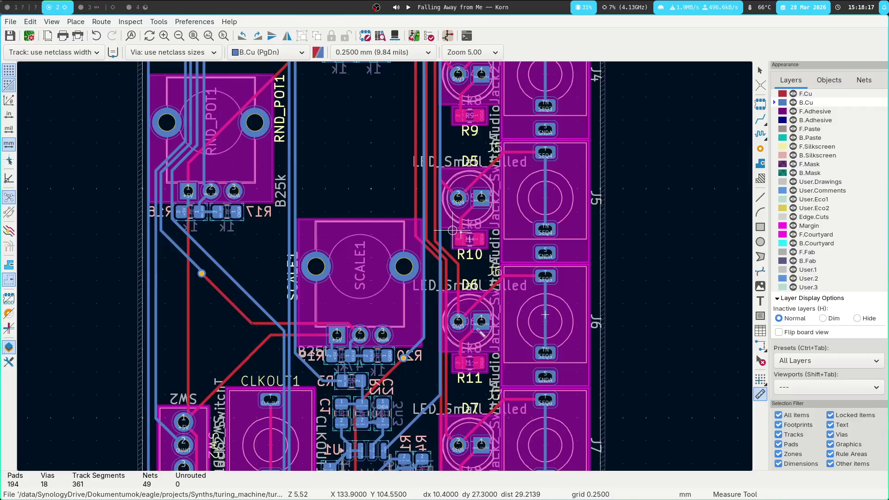
left_click(360, 265)
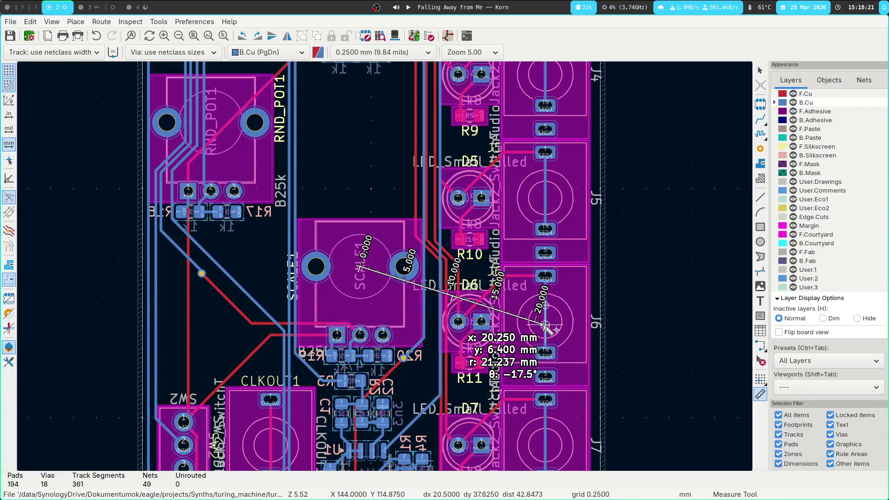
key("super+1")
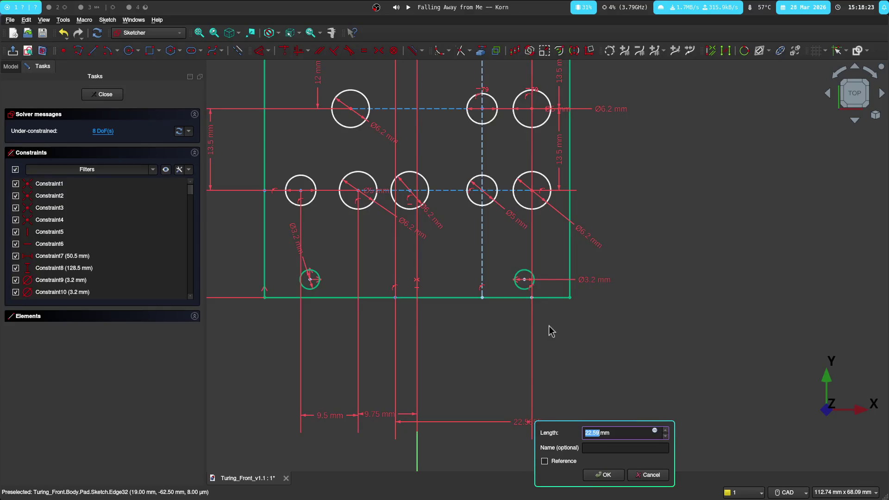
type("28.25")
Step: Set the new horizontal distance to 28.25 mm and review the hole rows and bottom dimensions
key("Return")
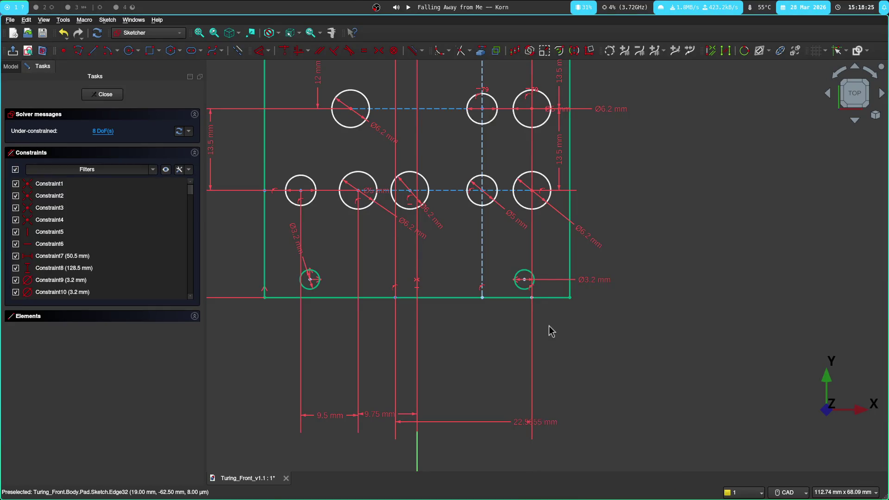
middle_click_drag(497, 356, 494, 362)
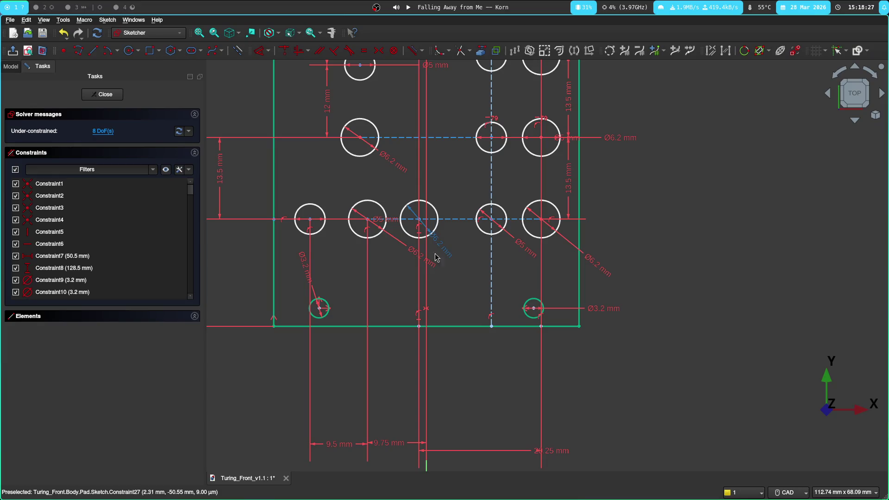
middle_click_drag(372, 155, 381, 249)
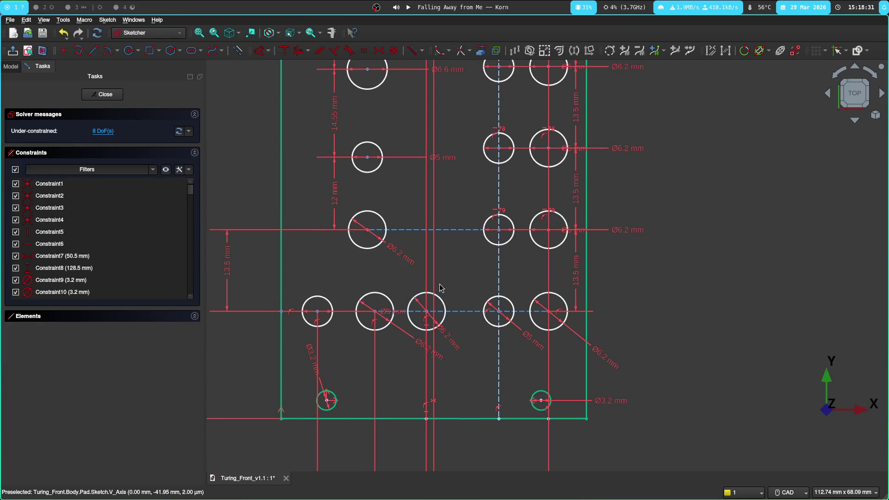
middle_click_drag(472, 421, 480, 175)
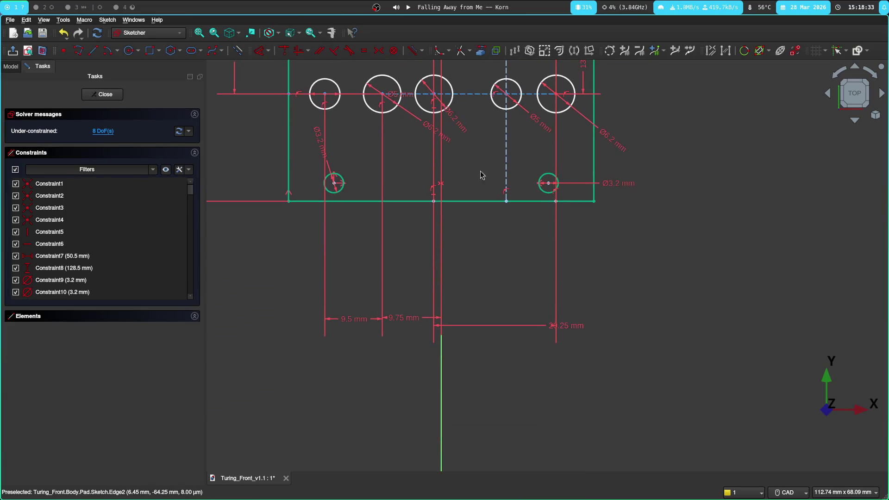
mouse_move(433, 317)
middle_mouse_down()
mouse_move(496, 113)
mouse_move(417, 287)
mouse_move(371, 339)
middle_mouse_up()
scroll(373, 262, "up", 3)
middle_click_drag(374, 262, 373, 286)
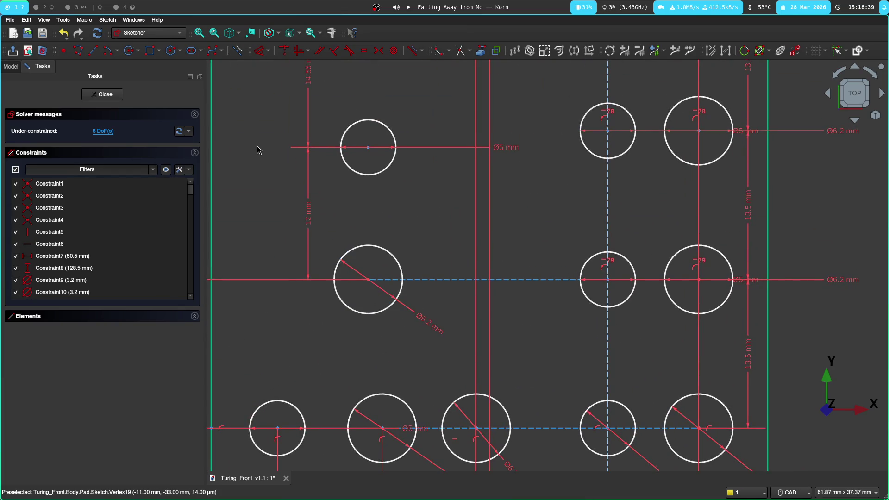
Step: Clear the leftover KiCad measurement, glance back at the sketch, then leave for the notes and schematic workspace
key("super+2")
key("Escape")
scroll(379, 215, "down", 1)
scroll(387, 208, "down", 1)
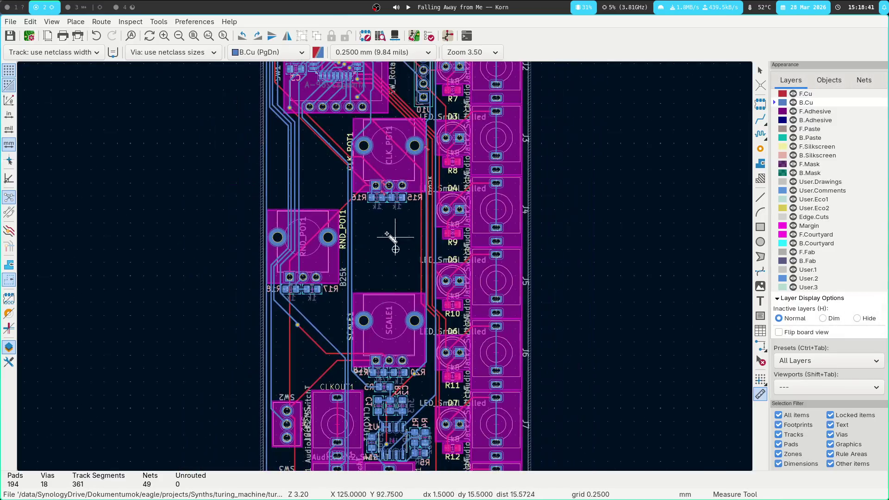
key("Escape")
key("super+1")
scroll(445, 264, "down", 2)
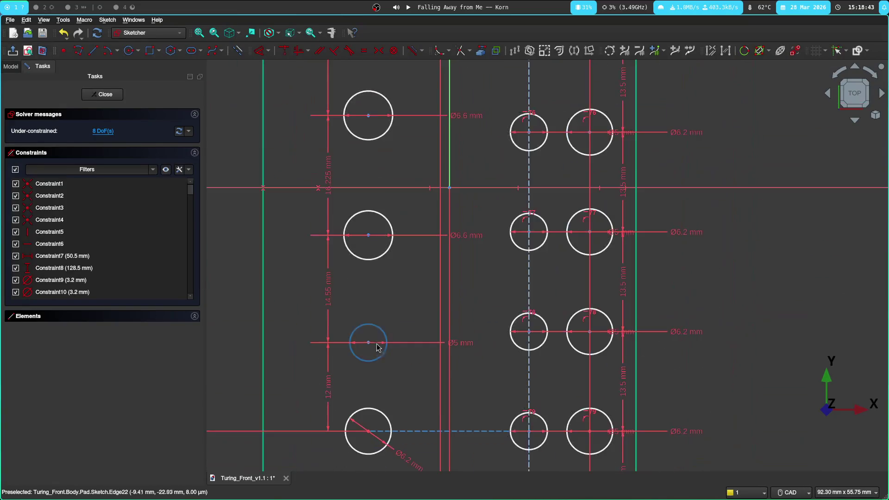
middle_click_drag(370, 258, 372, 335)
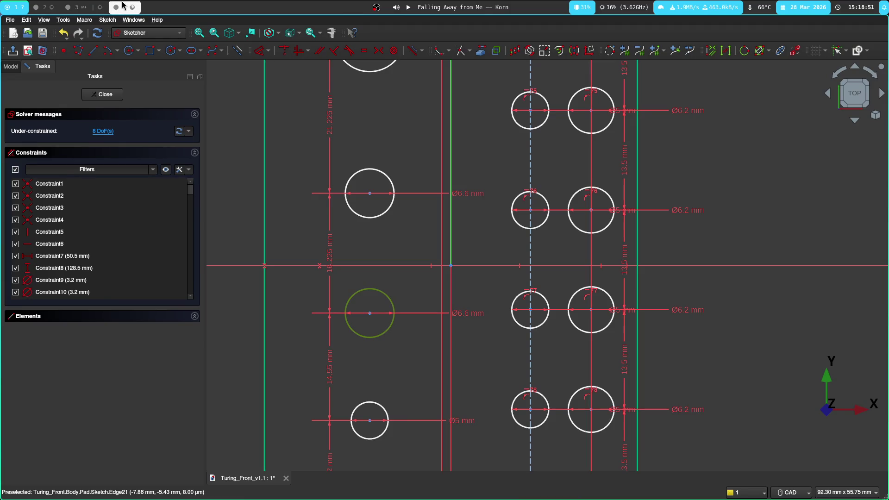
left_click(77, 6)
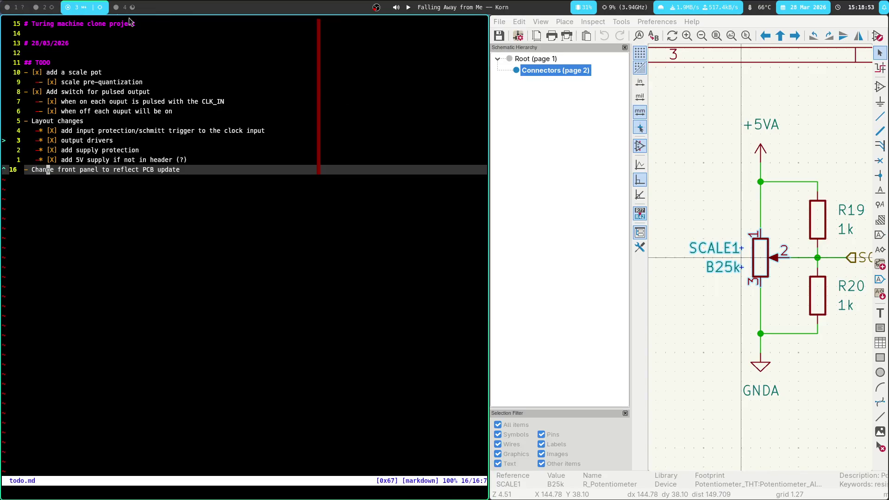
Step: Glance at the full KiCad board, return to FreeCAD and leave sketch editing
left_click(69, 7)
scroll(225, 260, "down", 2)
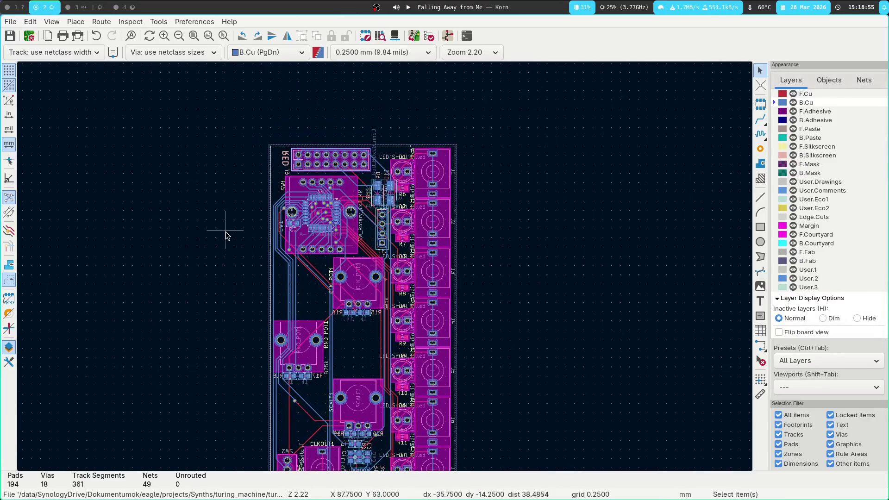
left_click(14, 7)
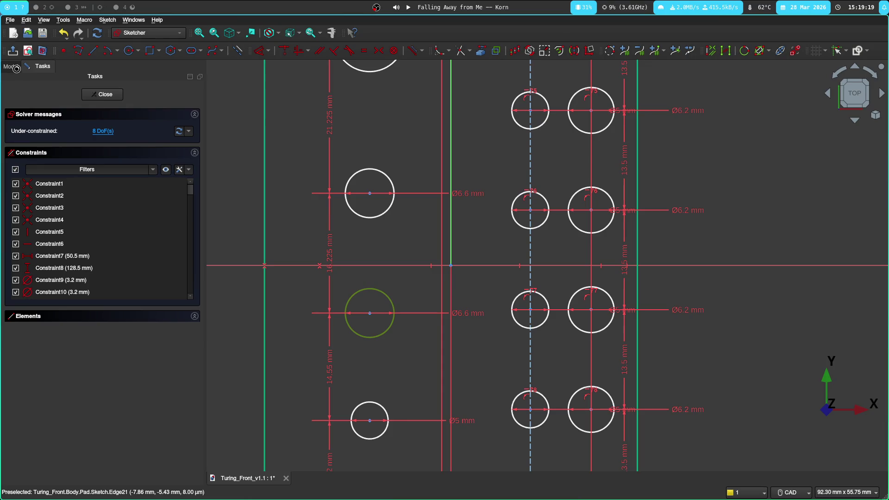
key("Escape")
double_click(70, 112)
scroll(427, 247, "up", 2)
scroll(438, 278, "up", 3)
scroll(371, 206, "up", 2)
scroll(333, 283, "up", 2)
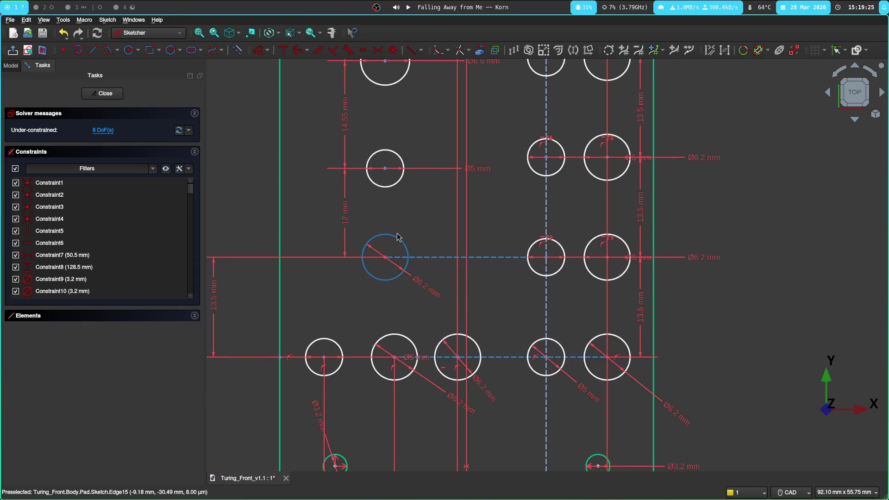
mouse_move(242, 132)
middle_mouse_down()
mouse_move(256, 300)
mouse_move(292, 230)
middle_mouse_up()
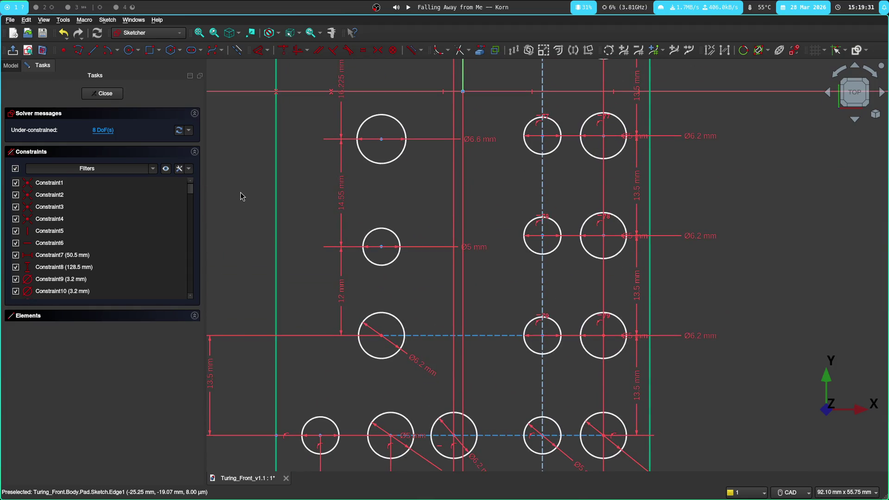
middle_click_drag(242, 197, 241, 206)
mouse_move(386, 215)
middle_mouse_down()
mouse_move(373, 353)
mouse_move(474, 155)
middle_mouse_up()
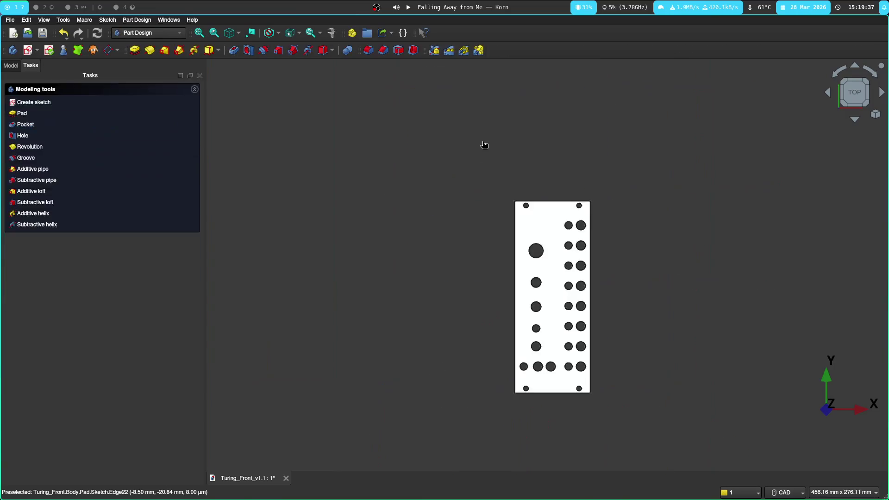
Step: Reopen the panel Sketch under Pad for editing and bring the left hole column and 9.5 mm hole into view
key("Escape")
left_click(10, 65)
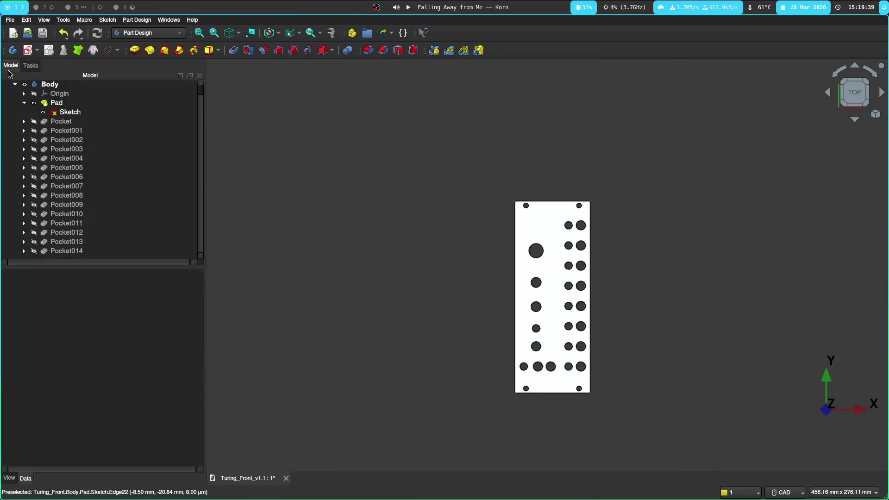
double_click(66, 113)
scroll(477, 280, "up", 5)
middle_click_drag(477, 308, 257, 160)
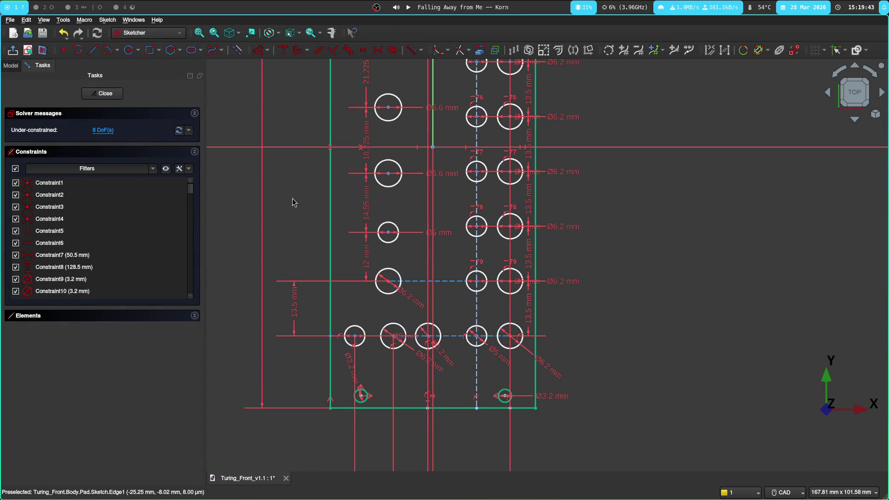
middle_click_drag(294, 201, 279, 272)
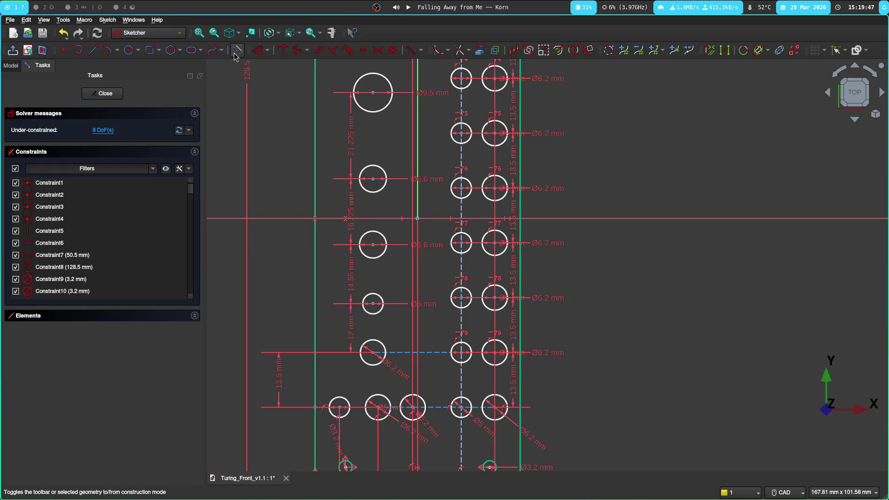
Step: Drag a 6.6 mm hole right so its centre sits on the green vertical line, dropping to seven degrees of freedom
left_click(284, 55)
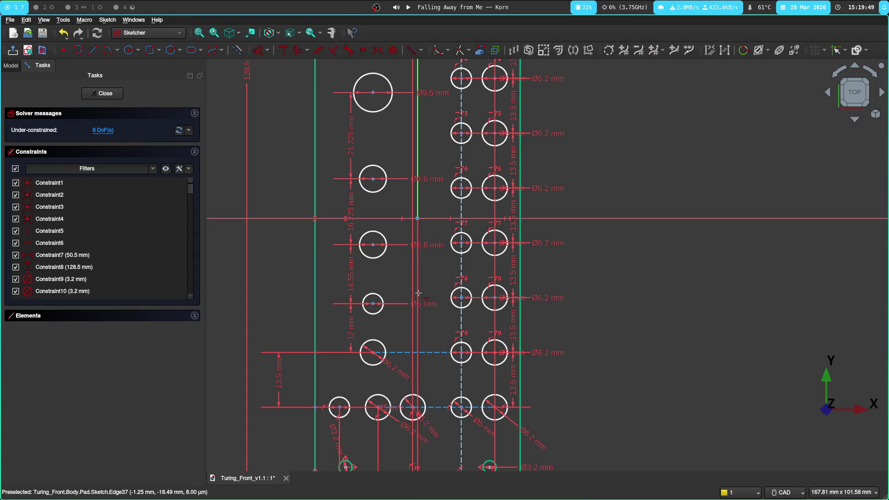
scroll(409, 302, "up", 5)
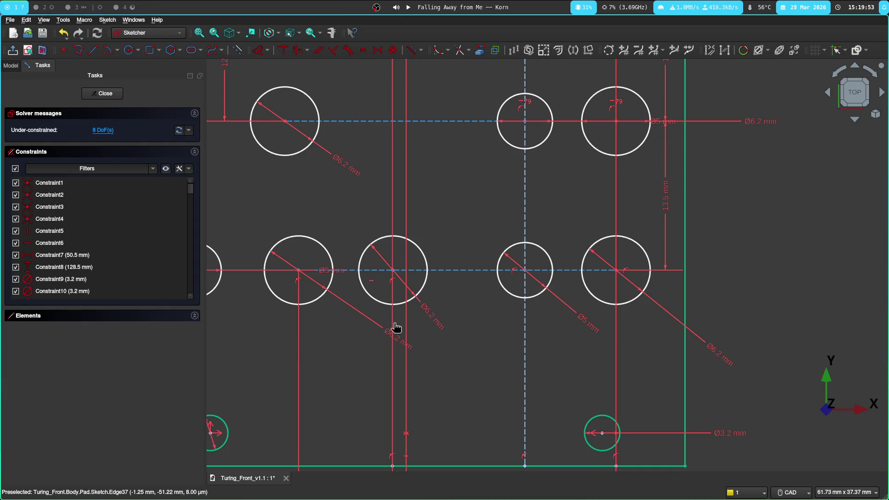
scroll(421, 357, "down", 5)
mouse_move(426, 349)
middle_mouse_down()
mouse_move(399, 84)
mouse_move(389, 248)
middle_mouse_up()
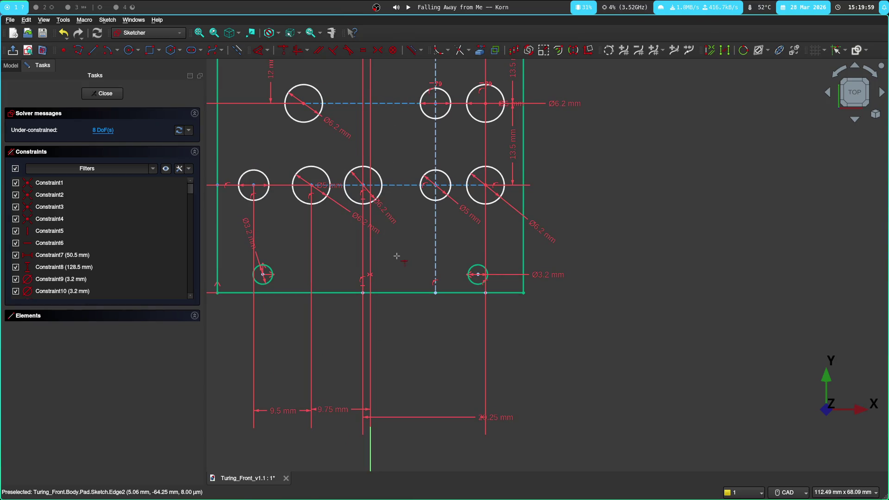
mouse_move(408, 211)
middle_mouse_down()
mouse_move(365, 212)
mouse_move(355, 371)
middle_mouse_up()
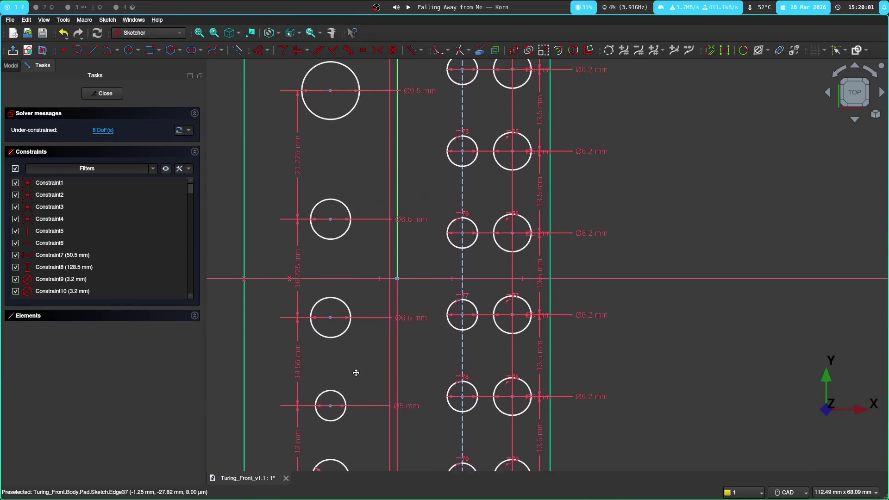
left_click_drag(330, 220, 386, 221)
mouse_move(329, 167)
middle_mouse_down()
mouse_move(326, 328)
mouse_move(301, 238)
middle_mouse_up()
mouse_move(343, 363)
middle_mouse_down()
mouse_move(313, 265)
mouse_move(370, 290)
middle_mouse_up()
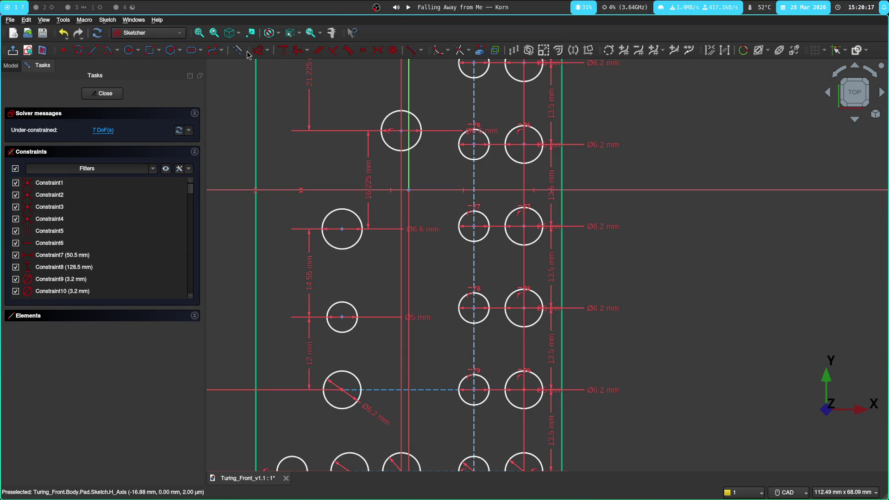
Step: Add a new 6.6 mm circle centred between the left-column holes
left_click(129, 50)
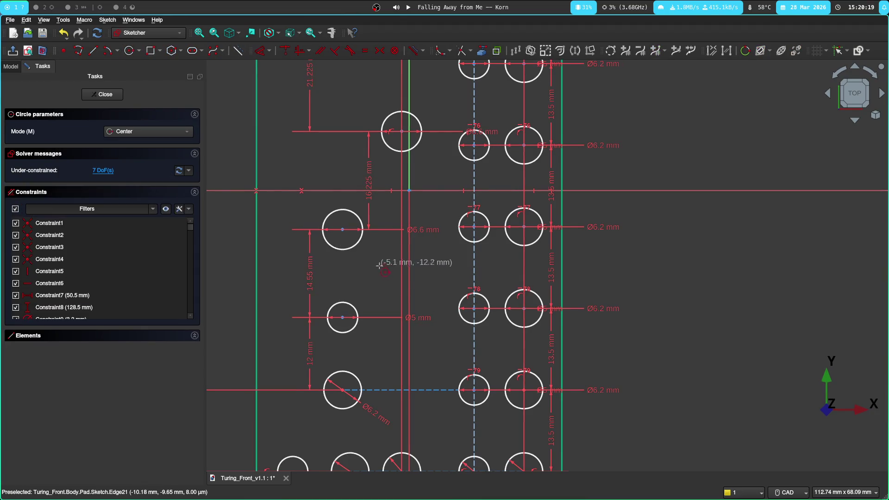
left_click(402, 283)
type("6.6")
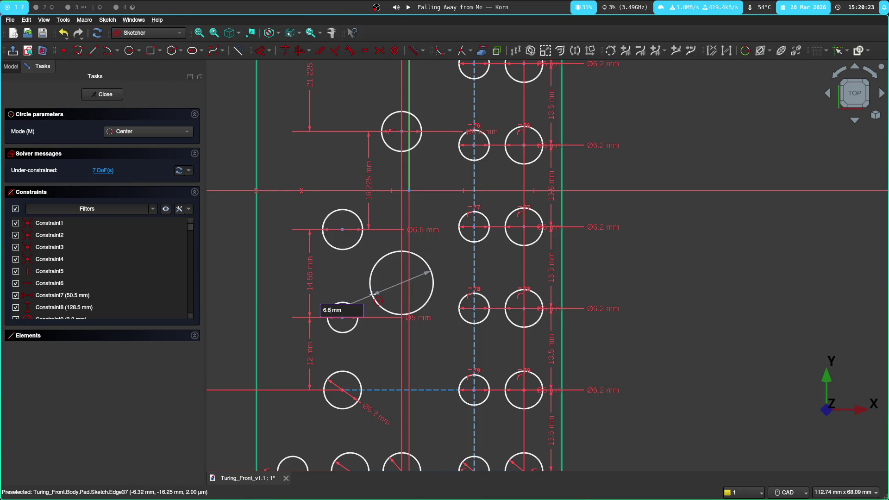
key("Return")
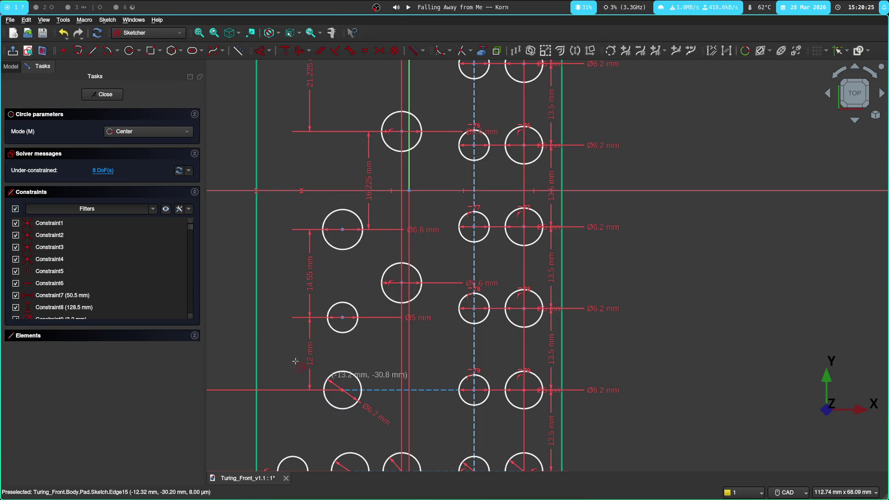
right_click(660, 269)
middle_click_drag(641, 255, 648, 283)
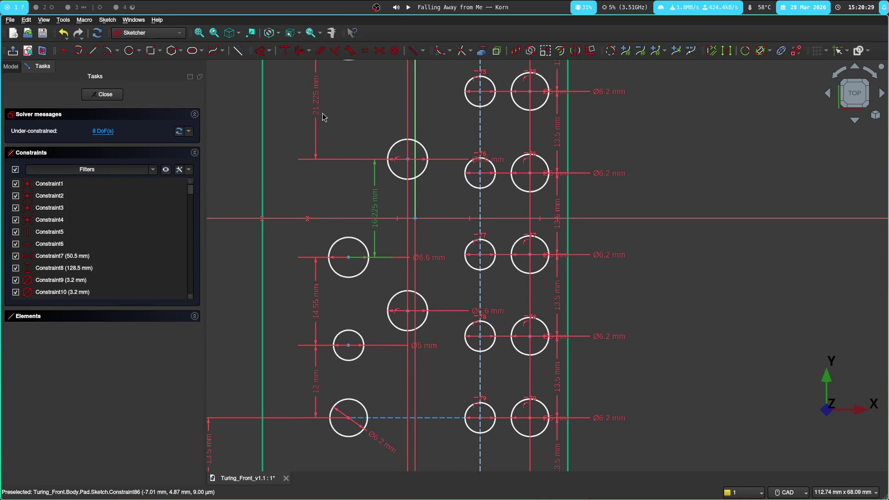
Step: Delete the 16.225, 21.225 and 14.55 mm vertical spacing dimensions between the left-column holes
key("Delete")
middle_click_drag(314, 130, 314, 197)
left_click(328, 194)
key("Delete")
middle_click_drag(347, 263, 350, 147)
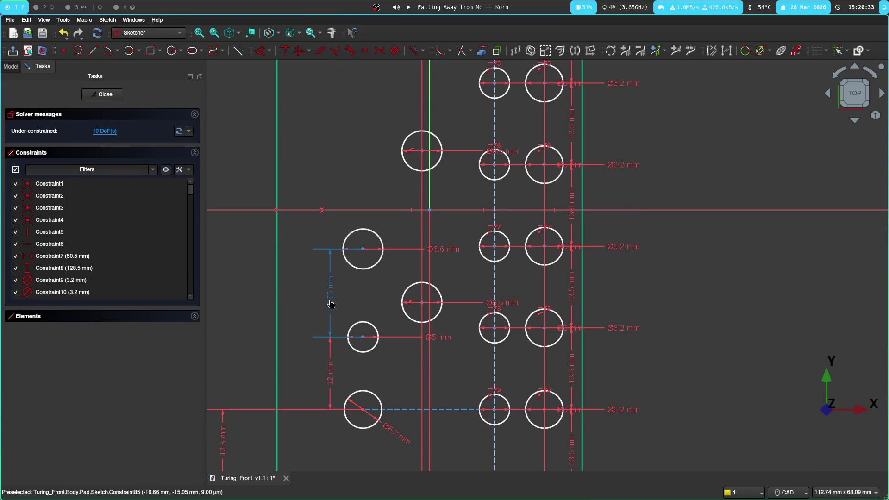
key("Delete")
middle_click_drag(330, 375, 292, 364)
middle_click_drag(341, 252, 328, 312)
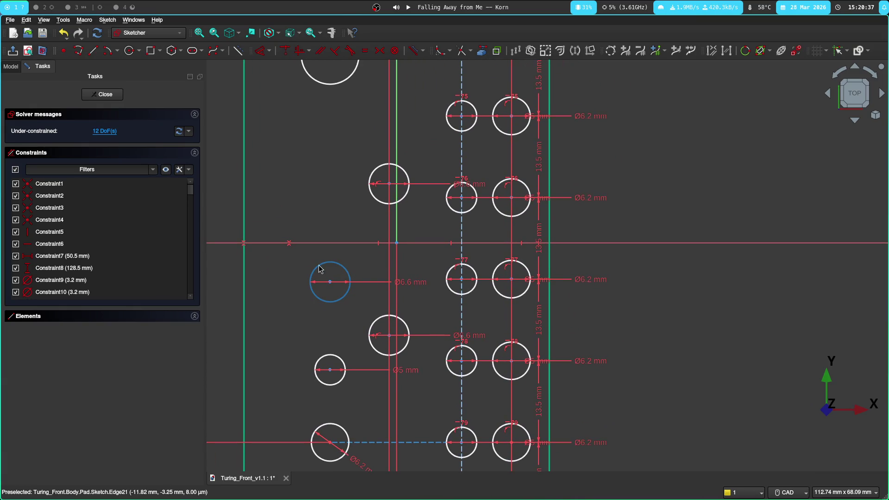
middle_click_drag(248, 322, 245, 199)
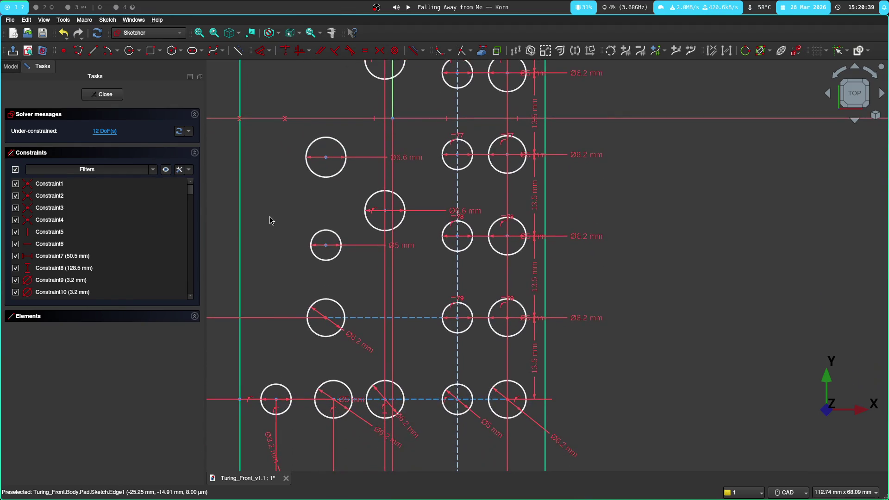
mouse_move(324, 308)
middle_mouse_down()
mouse_move(280, 208)
mouse_move(399, 236)
mouse_move(406, 248)
middle_mouse_up()
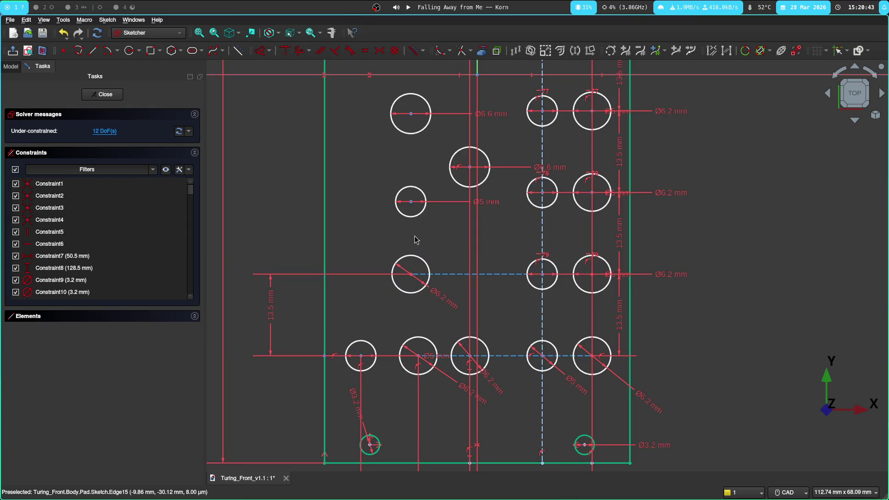
middle_click_drag(367, 213, 272, 229)
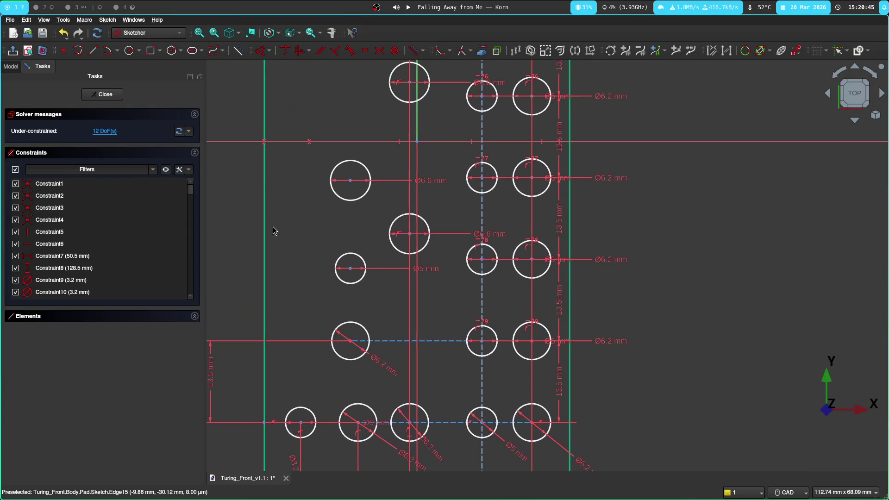
middle_click_drag(354, 258, 333, 239)
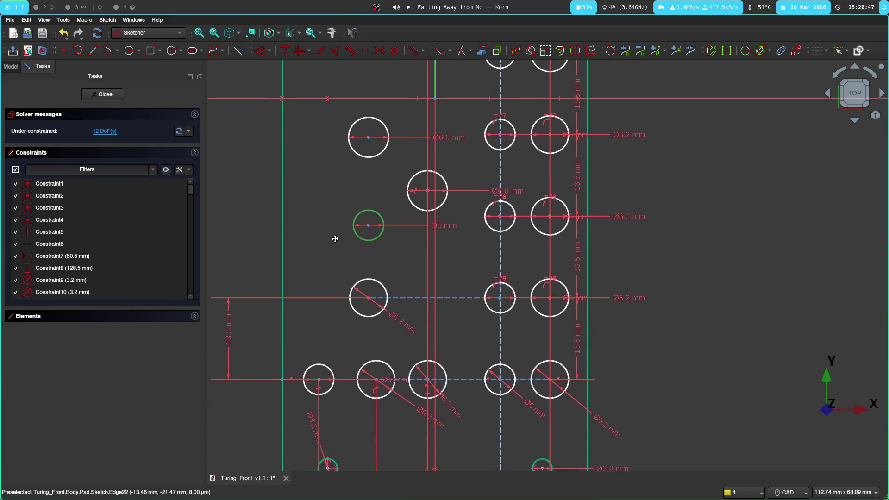
Step: Make the 5 mm hole concentric with the 6.2 mm hole below it, verify with undo/redo, and start a 3.2 mm diameter on the inner circle
left_click(318, 204)
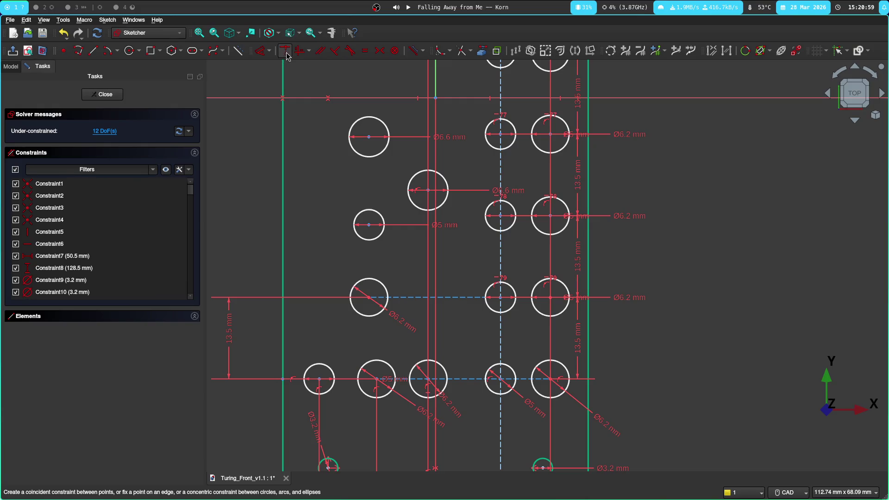
left_click(368, 224)
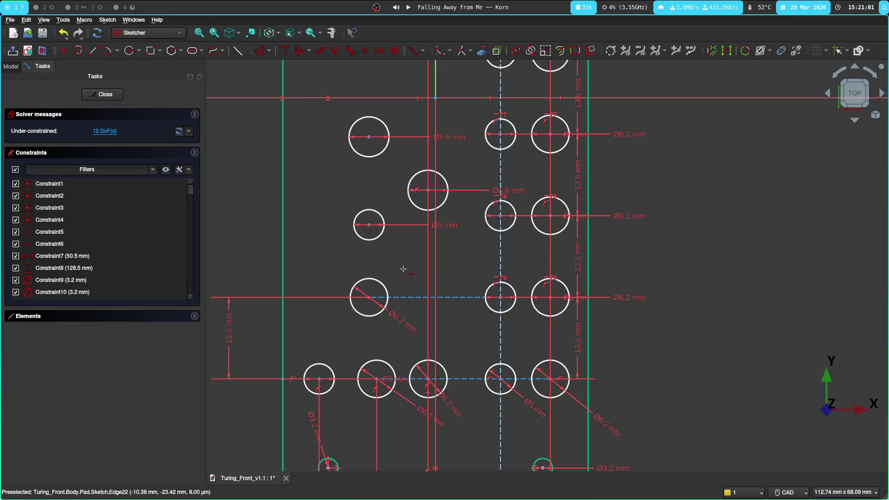
left_click(405, 297)
key("o")
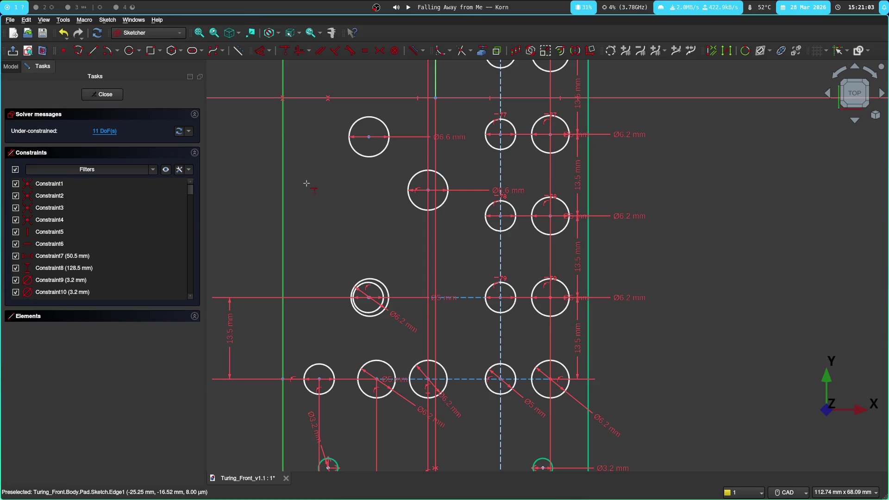
middle_click_drag(239, 226, 228, 195)
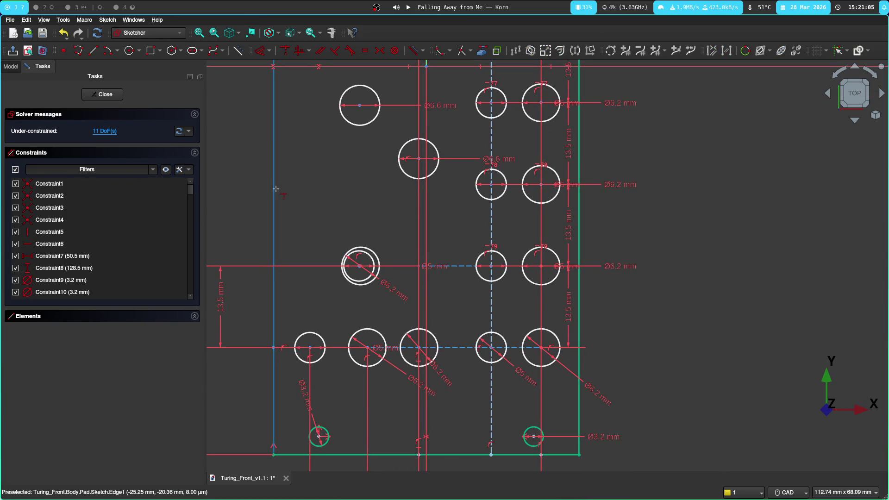
key("ctrl+z")
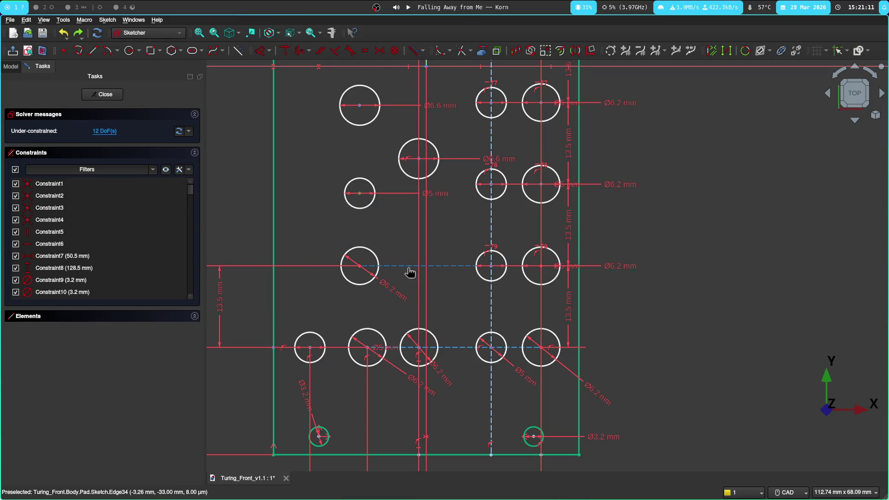
key("ctrl+y")
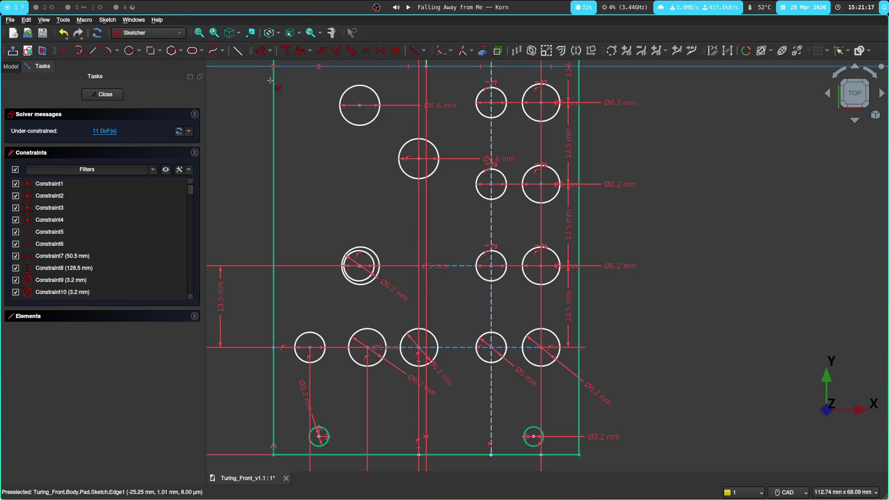
left_click(359, 266)
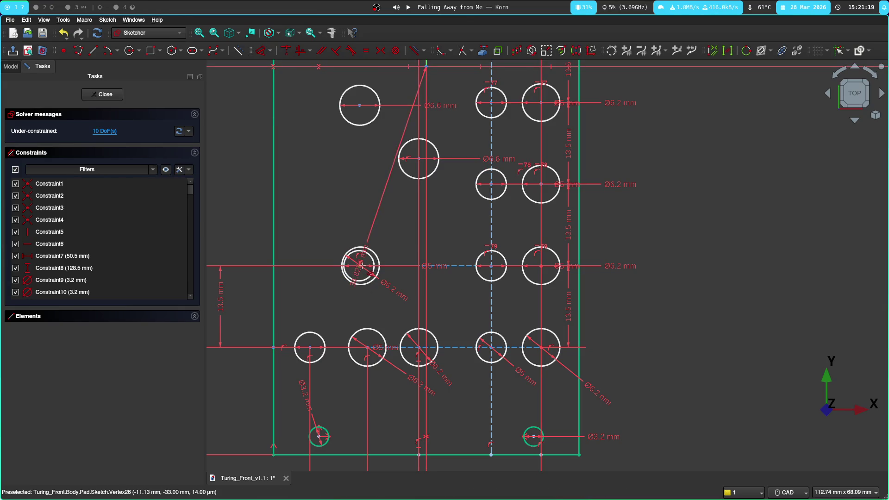
Step: Undo the 3.2 mm diameter and concentric placement to compare, then redo to restore the inner circle
key("ctrl+z")
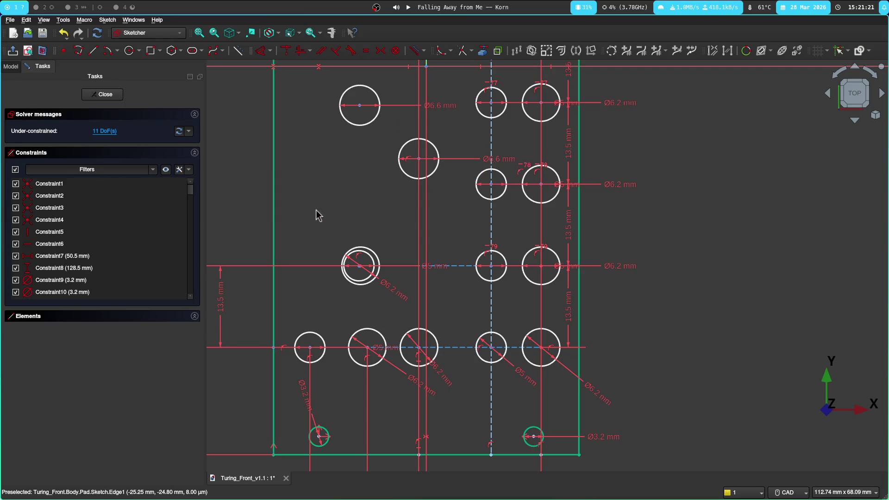
scroll(316, 216, "up", 4)
scroll(443, 192, "up", 2)
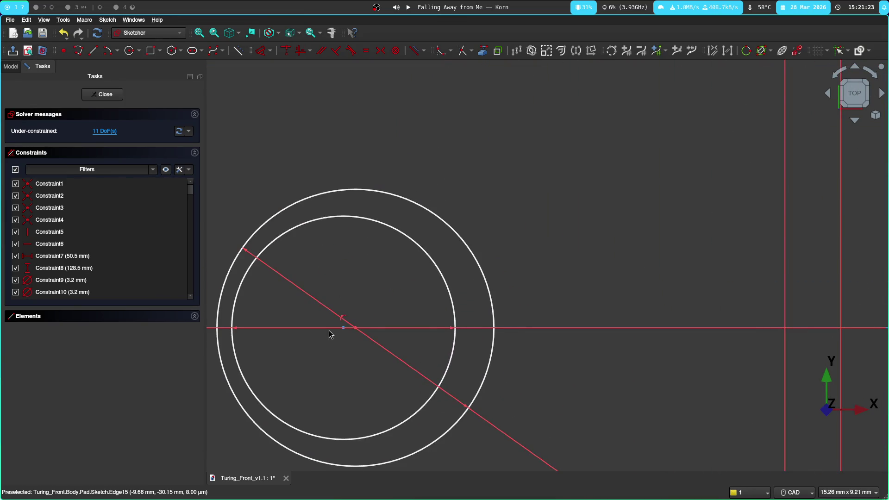
key("ctrl+z")
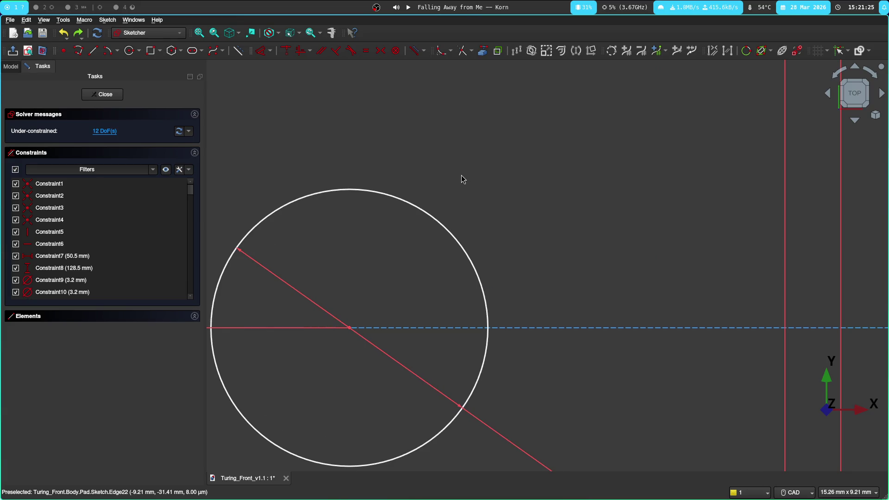
key("ctrl+y")
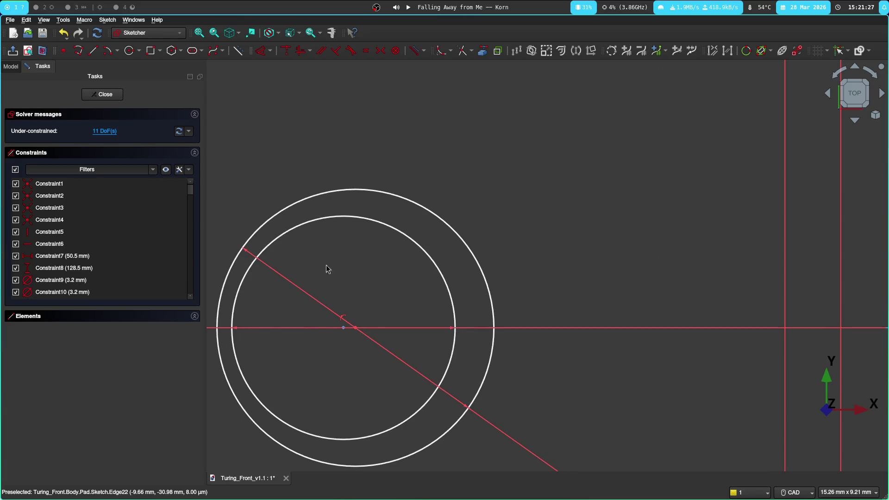
scroll(353, 319, "up", 3)
scroll(376, 396, "up", 3)
scroll(431, 271, "up", 3)
Step: Begin a horizontal distance between the hole centre and its neighbour, then bring up the KiCad board
left_click(377, 288)
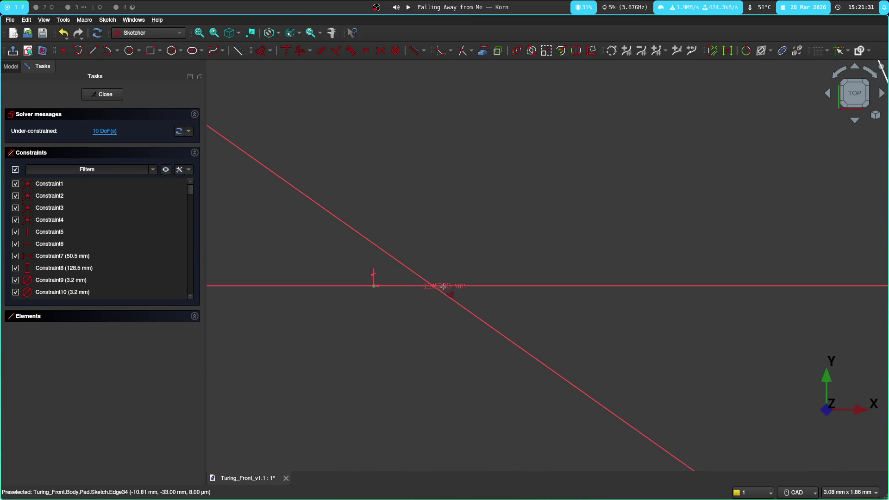
left_click(433, 285)
key("d")
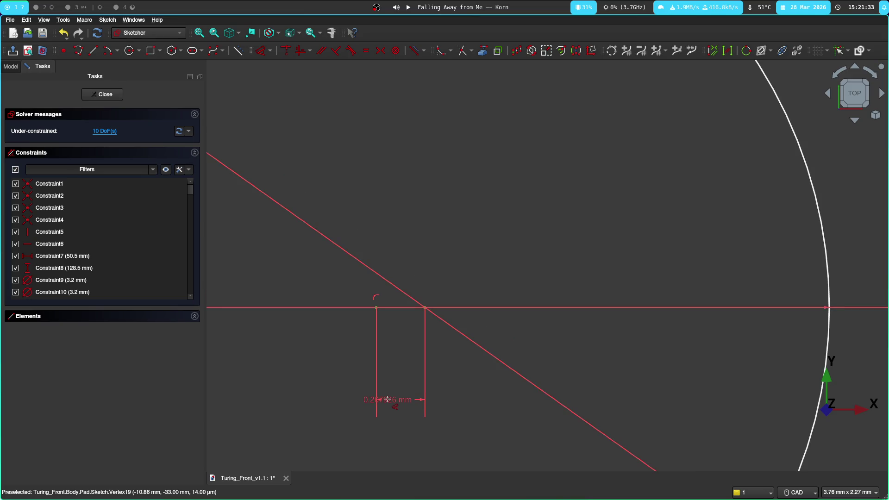
key("super+3")
key("super+2")
scroll(392, 265, "down", 3)
scroll(393, 265, "up", 5)
scroll(392, 265, "up", 2)
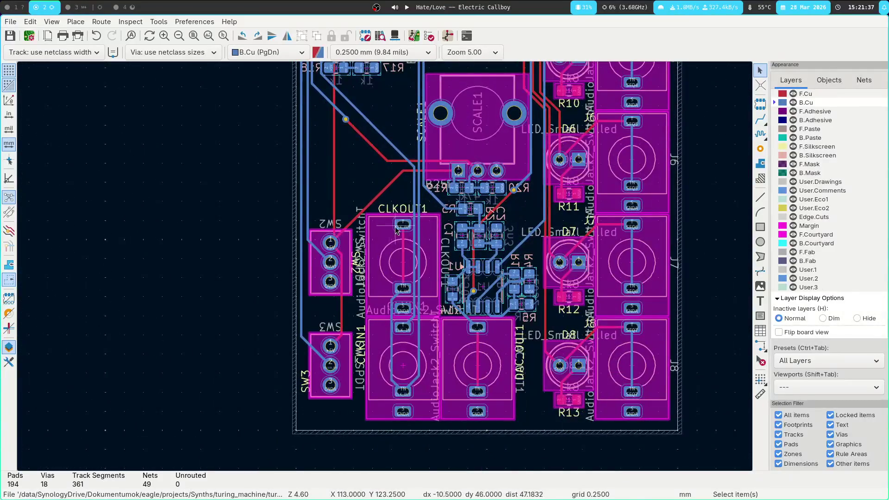
Step: Measure 9.5 mm from pad 2 of SW2 to the CLKOUT1 jack centre and return to FreeCAD
key("ctrl+shift+m")
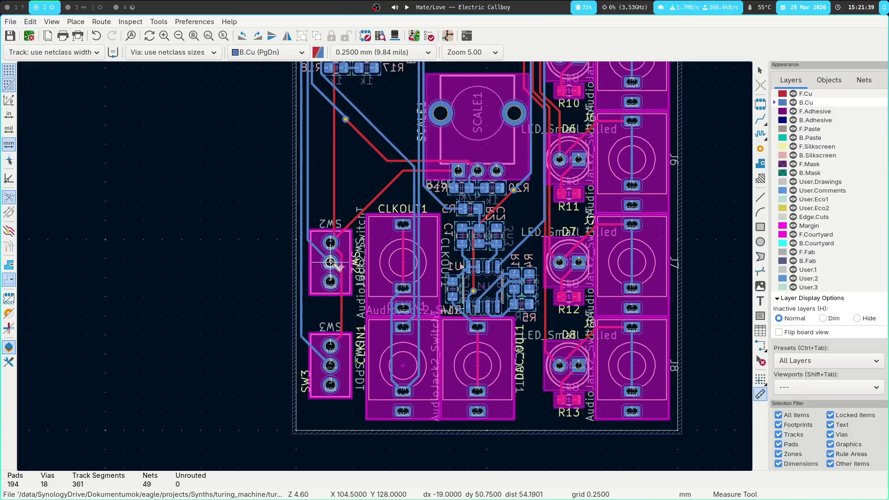
scroll(384, 259, "up", 2)
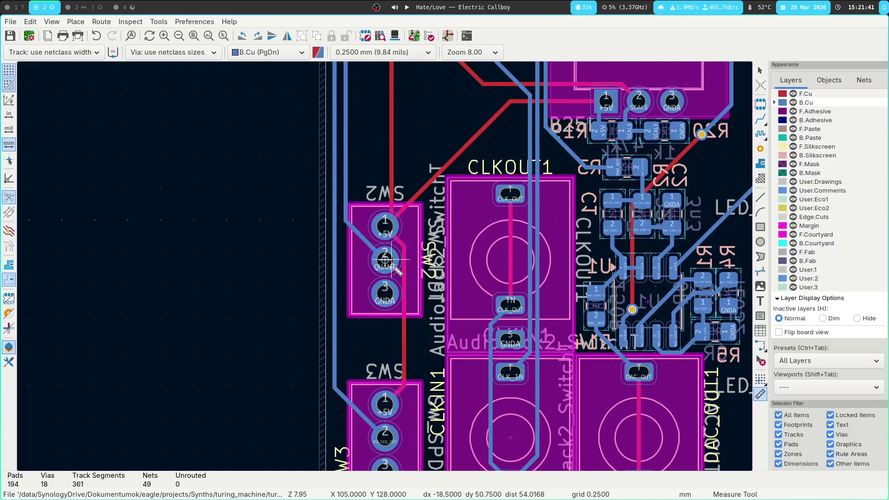
left_click(384, 260)
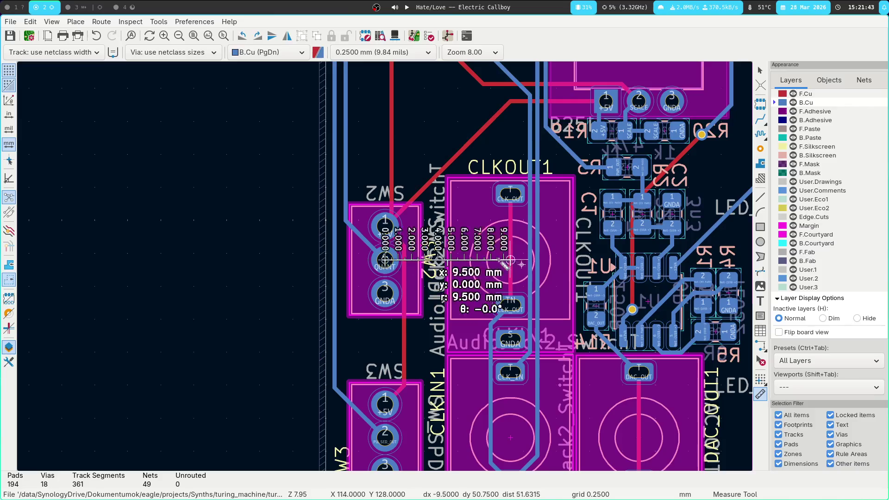
key("Escape")
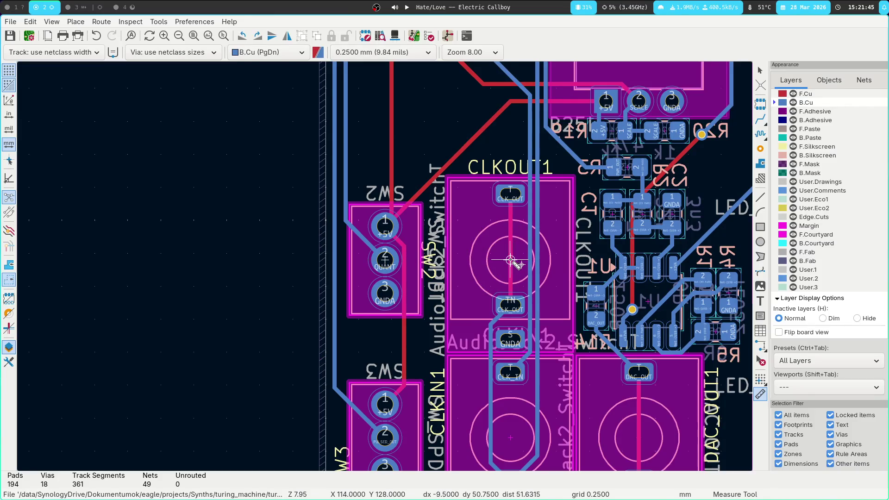
key("super+1")
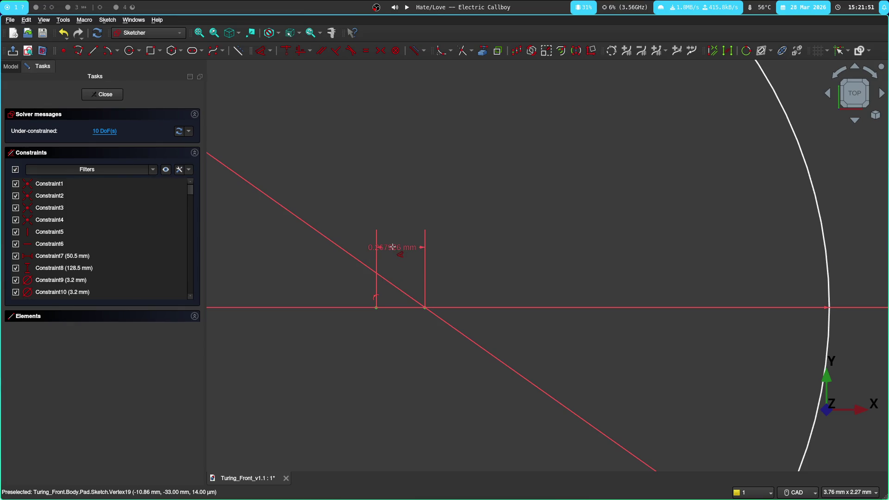
Step: Constrain the two hole centres 9.5 mm apart horizontally
key("Escape")
scroll(381, 299, "down", 3)
scroll(420, 255, "down", 3)
left_click(414, 258)
left_click(425, 259)
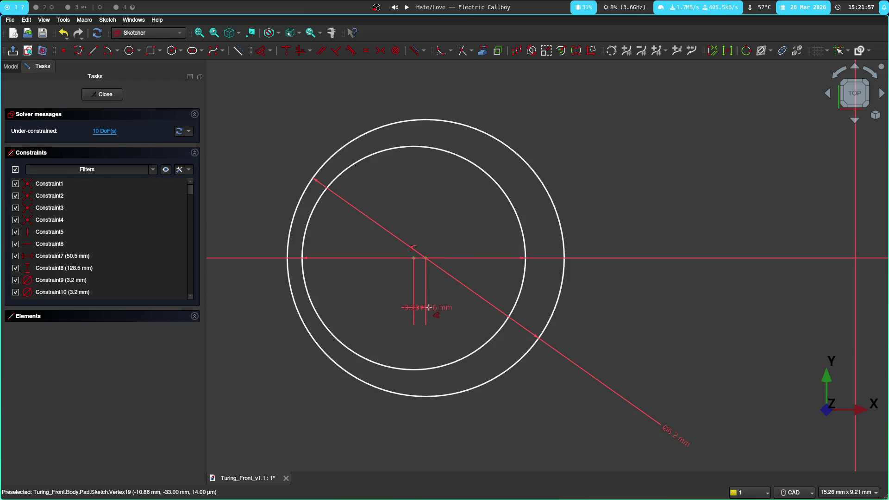
left_click(426, 308)
type("5")
key("Return")
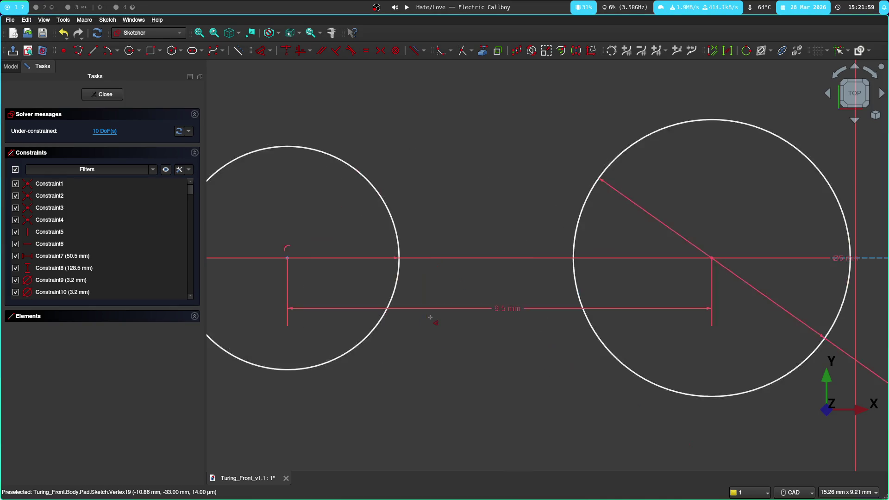
scroll(433, 313, "down", 3)
Step: Add a 128.5 mm vertical construction line through the hole rows
mouse_move(440, 341)
middle_mouse_down()
mouse_move(349, 165)
mouse_move(463, 248)
middle_mouse_up()
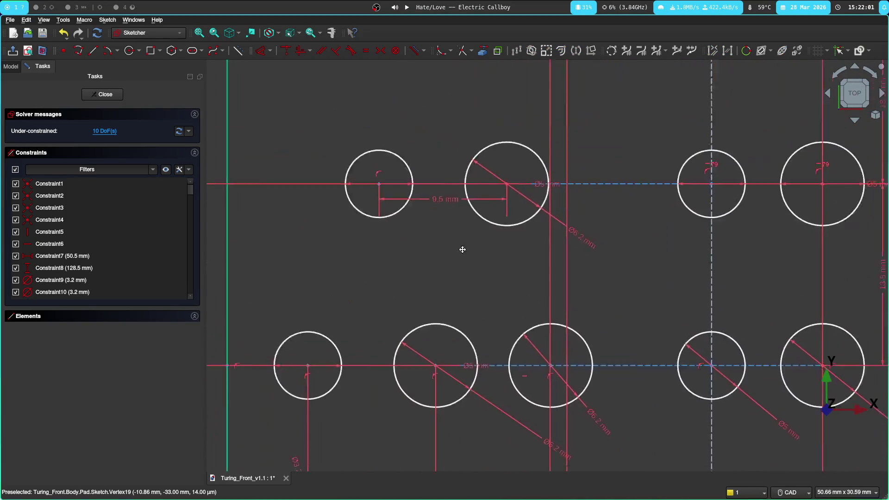
scroll(451, 175, "down", 3)
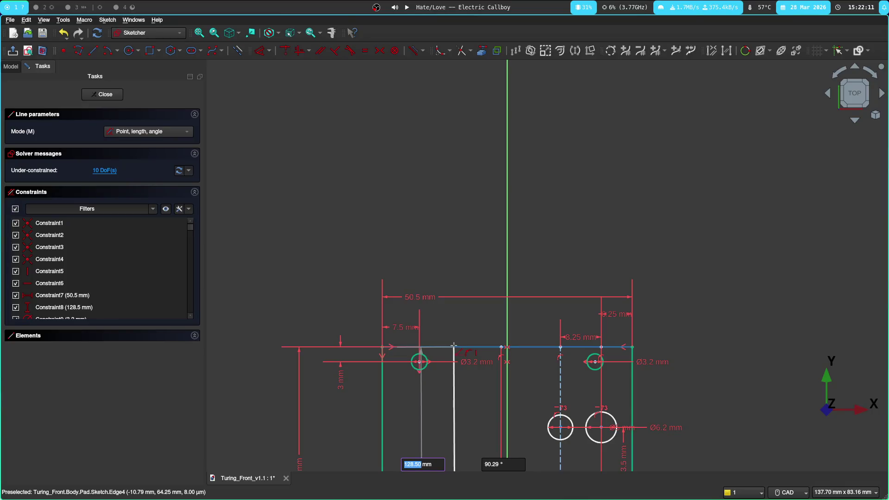
key("Return")
middle_click_drag(327, 446, 265, 99)
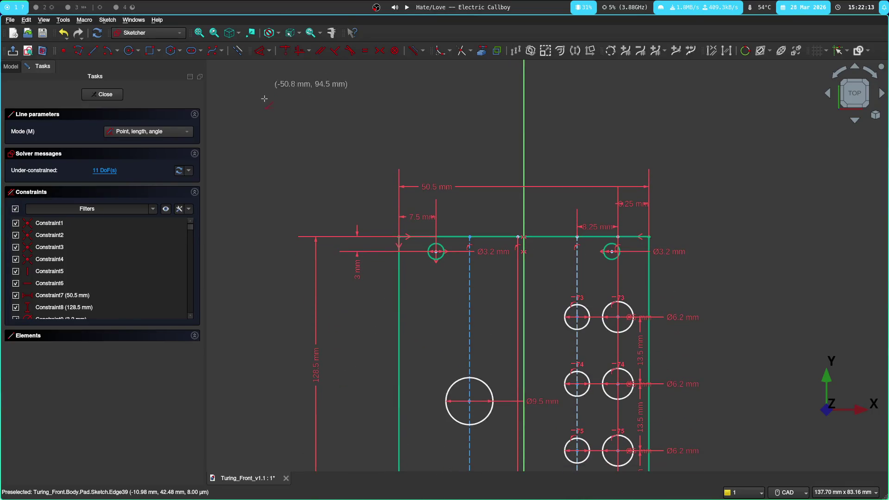
key("Escape")
middle_click_drag(251, 366, 254, 65)
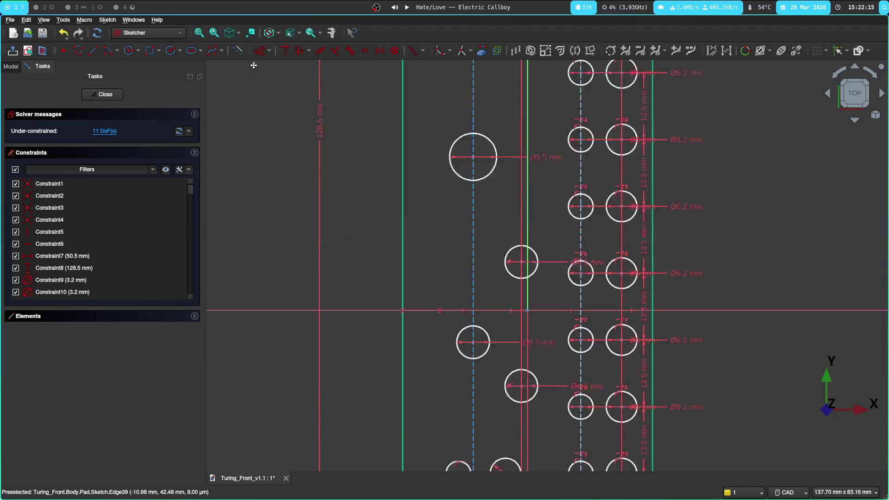
middle_click_drag(302, 306, 290, 114)
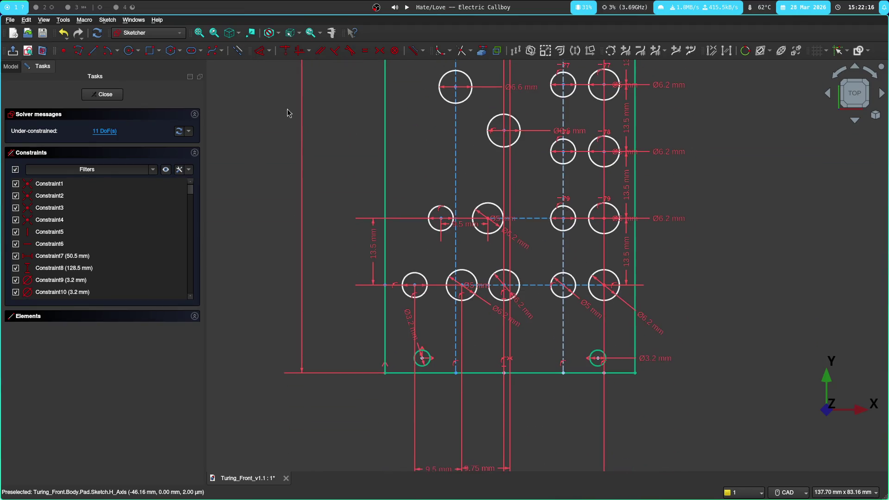
Step: Put the hole centres onto the construction line with point-on-object constraints, then go to KiCad
left_click(456, 345)
left_click(462, 285)
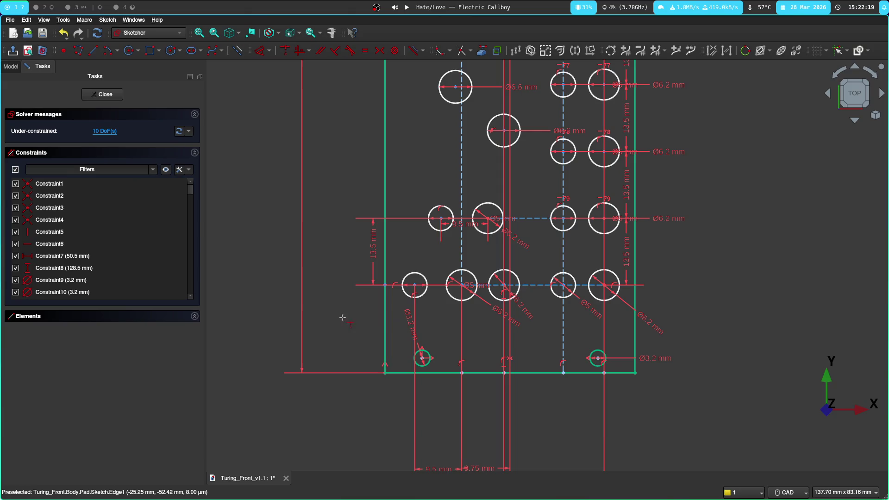
scroll(417, 229, "up", 1)
scroll(410, 229, "up", 2)
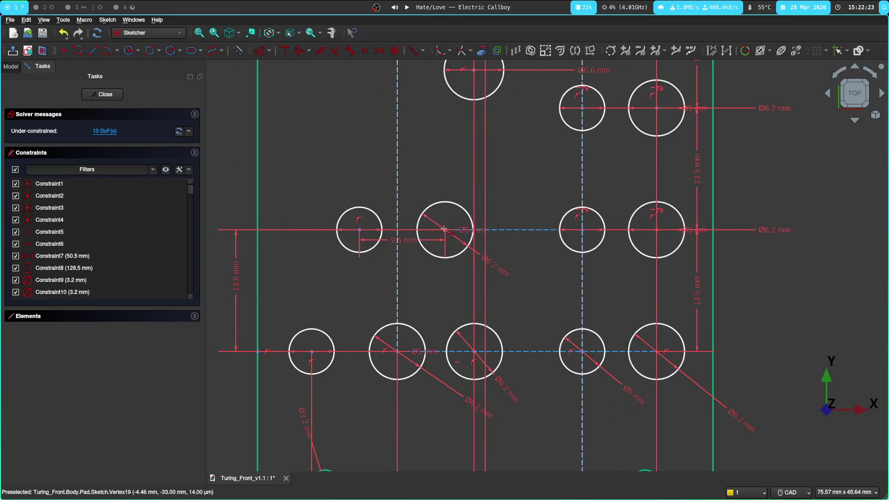
left_click(398, 217)
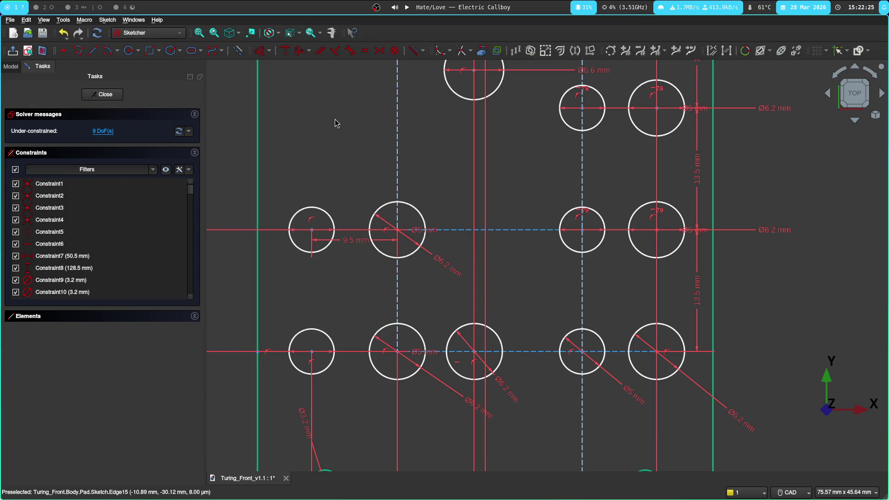
middle_click_drag(335, 122, 280, 259)
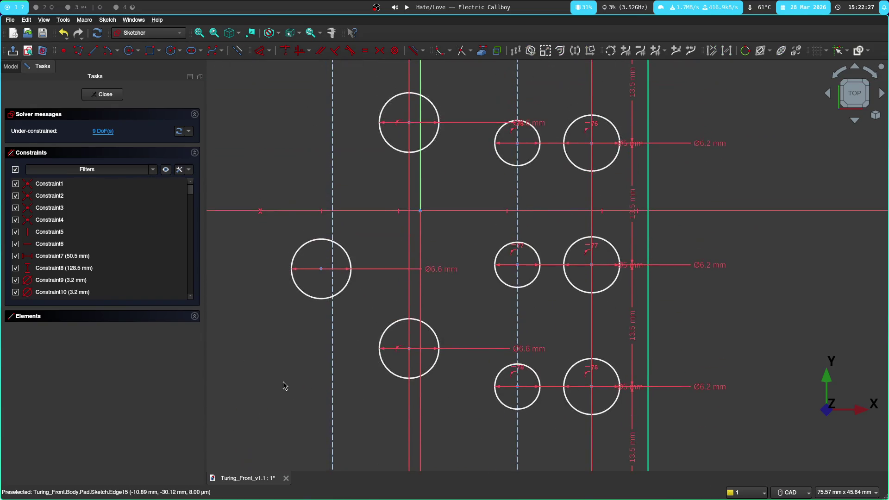
scroll(300, 383, "down", 2)
middle_click_drag(294, 366, 290, 149)
key("super+2")
scroll(380, 258, "down", 2)
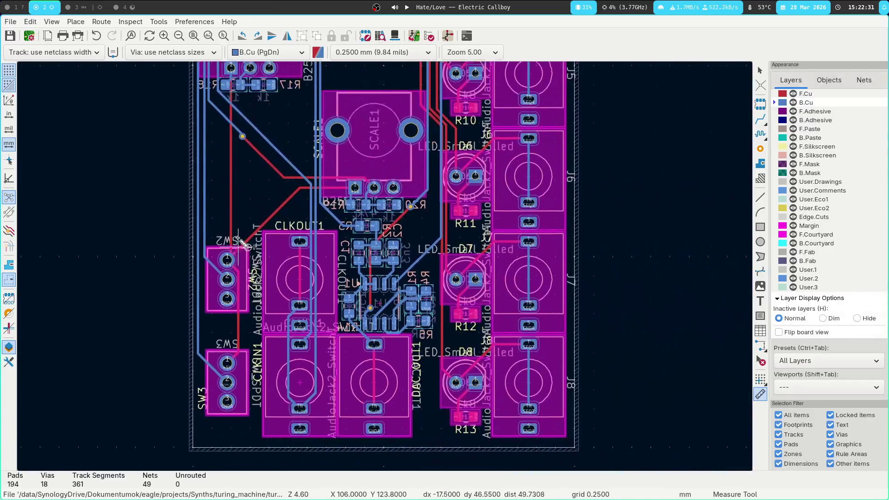
Step: Measure 33.025 mm vertically from SCALE1's centre down to the DAC_OUT jack centre and return to FreeCAD
left_click(375, 132)
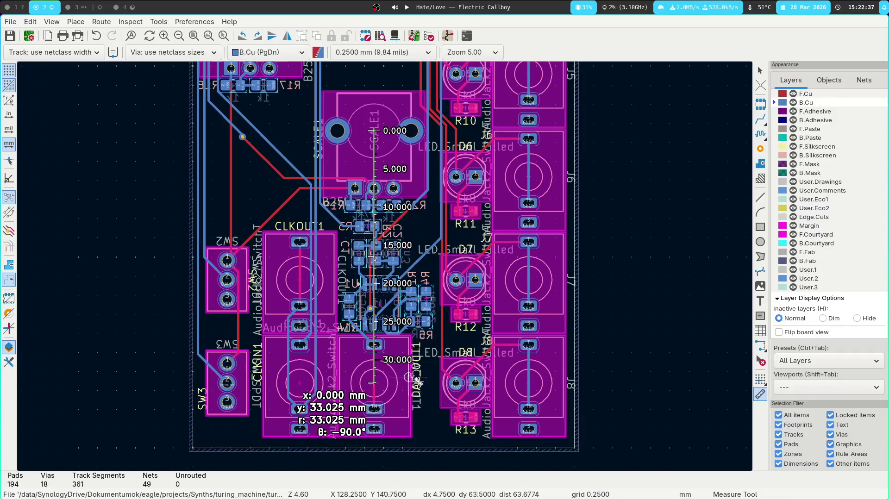
scroll(379, 167, "up", 2)
scroll(390, 268, "up", 2)
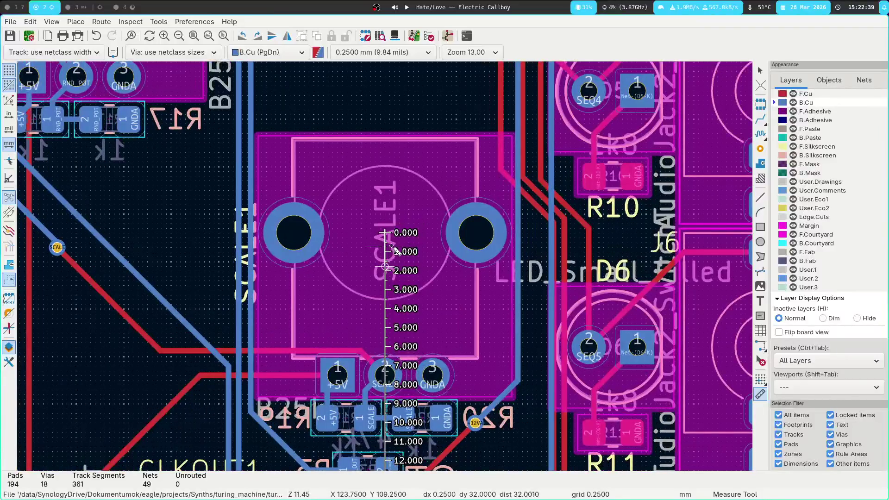
key("Escape")
key("ctrl+shift+m")
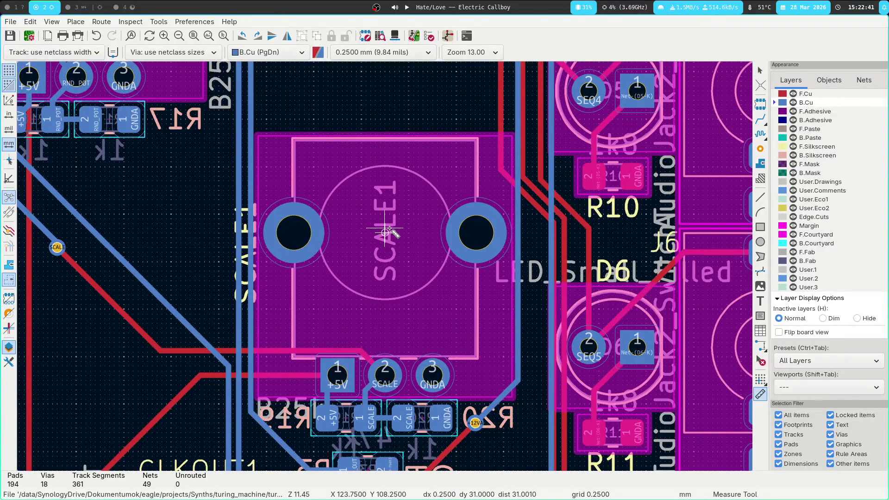
left_click(385, 233)
scroll(389, 332, "down", 2)
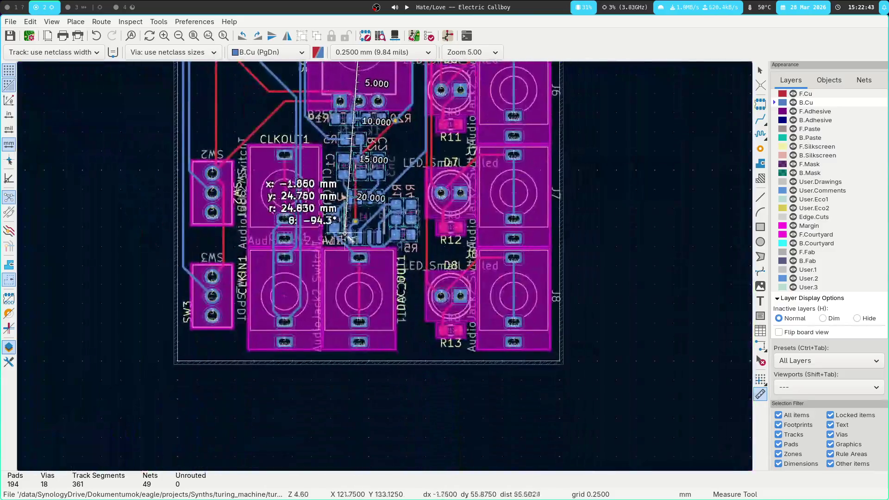
scroll(413, 389, "up", 1)
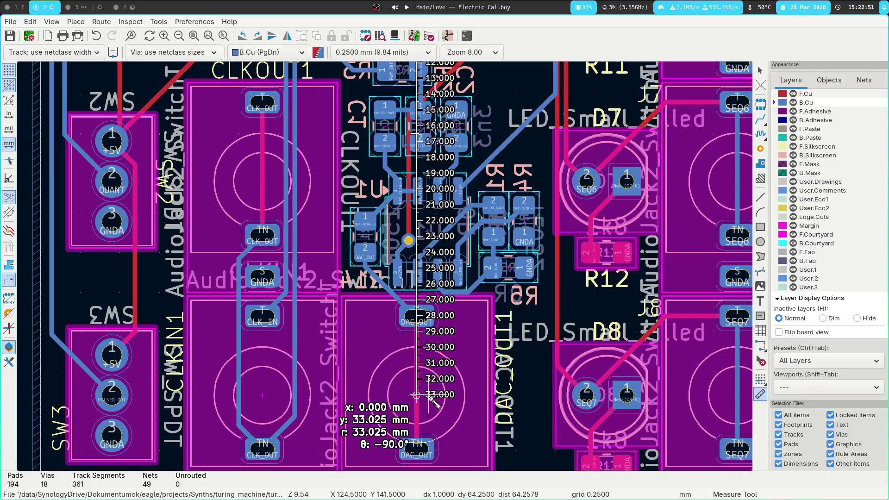
key("super+1")
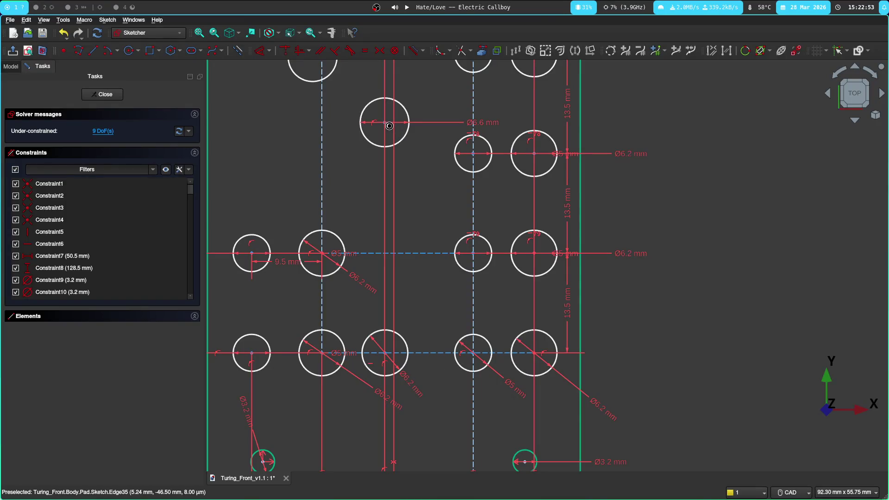
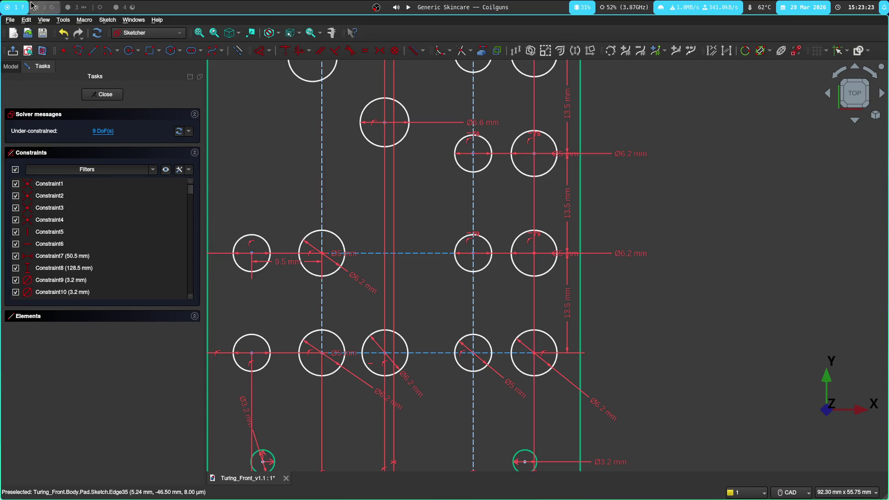
Step: Measure from the pot hole centre on the KiCad PCB to check spacing, then return to FreeCAD
left_click(43, 7)
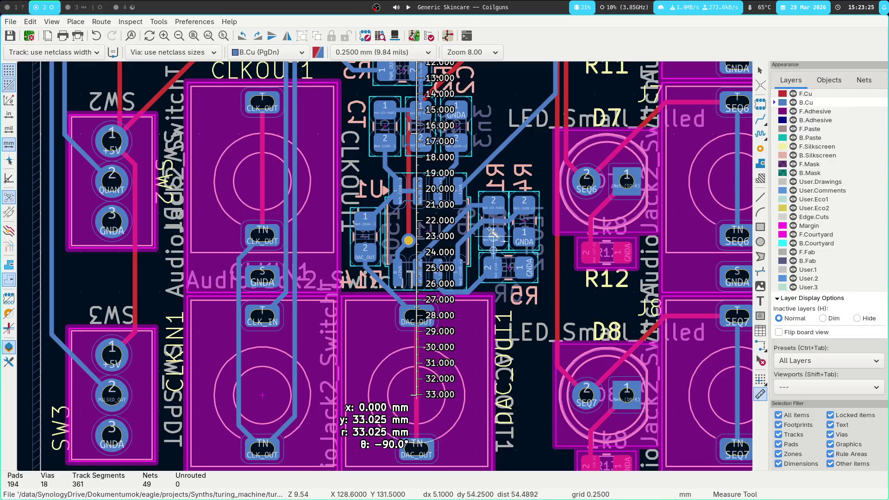
scroll(389, 272, "down", 2)
scroll(389, 270, "down", 2)
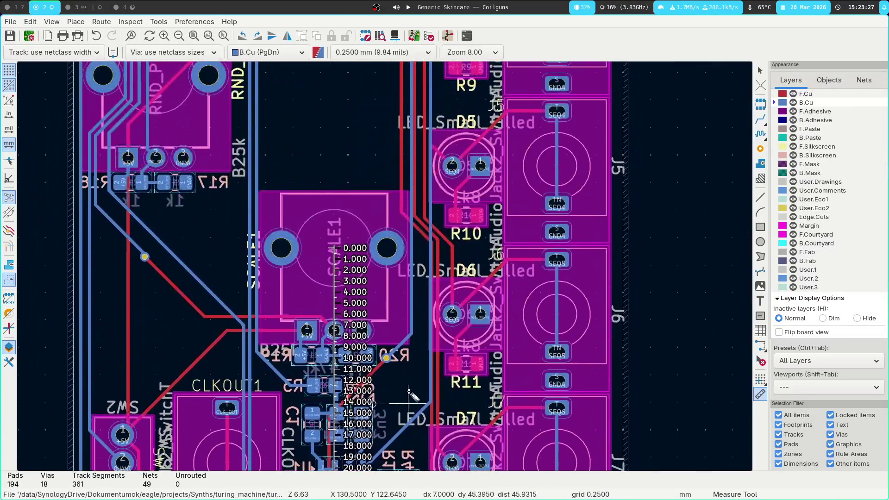
scroll(461, 218, "down", 1)
middle_click_drag(453, 222, 439, 275)
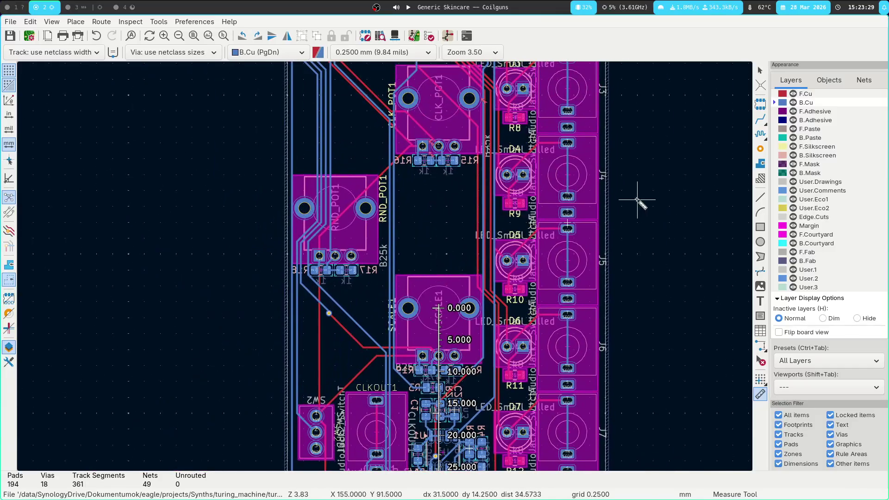
right_click(196, 264)
left_click(192, 213)
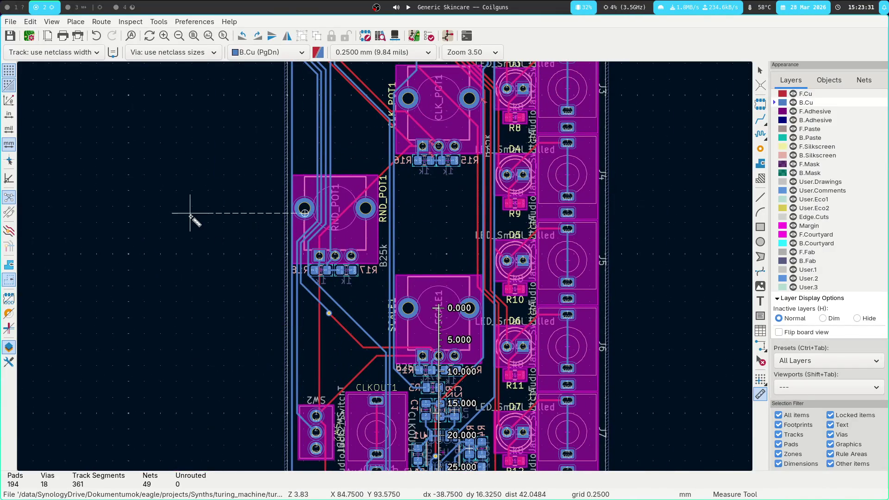
left_click(21, 8)
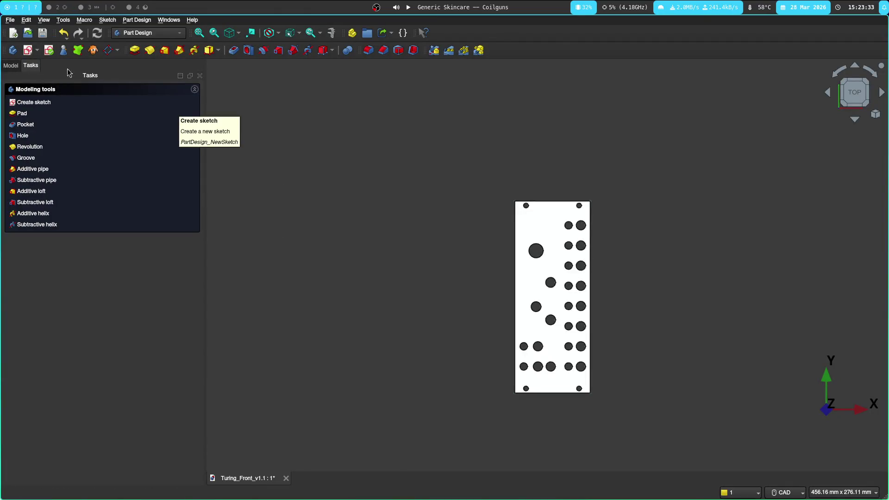
Step: Inspect the Pocket and Pocket001 features and their NUM008 text shapes in the model tree
left_click(10, 64)
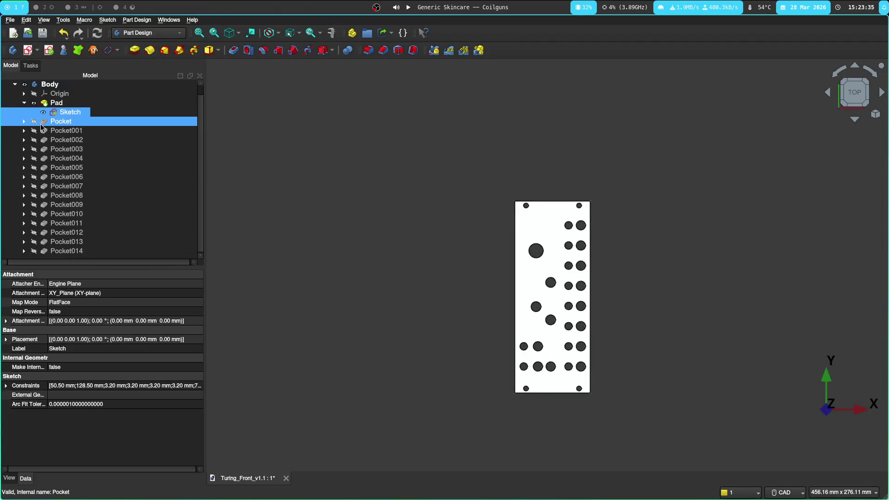
right_click(66, 125)
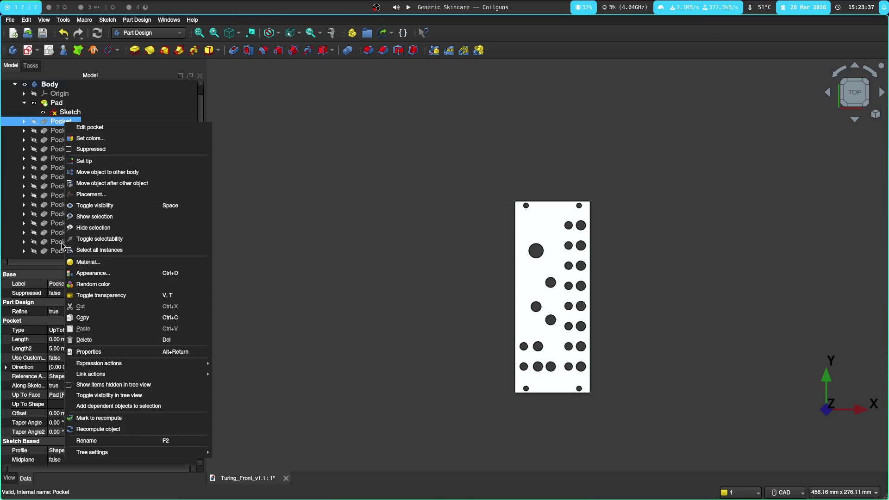
left_click(23, 125)
left_click(23, 122)
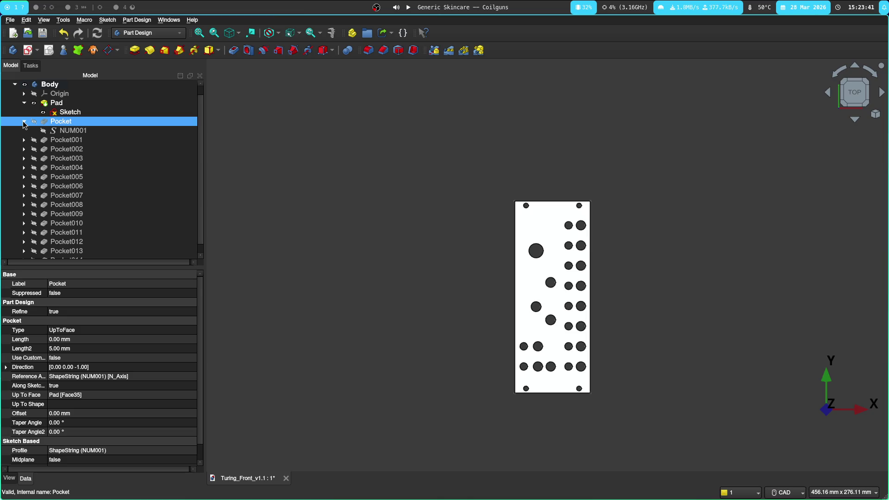
left_click(23, 123)
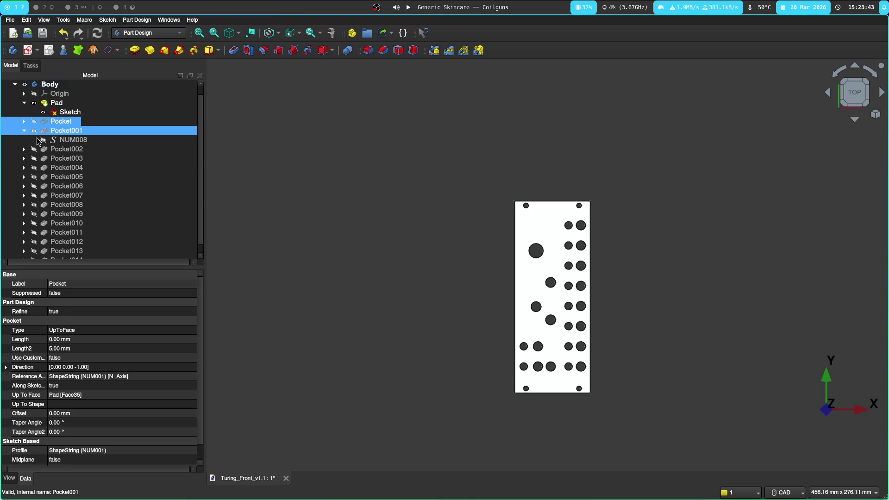
left_click(85, 141)
left_click(82, 133)
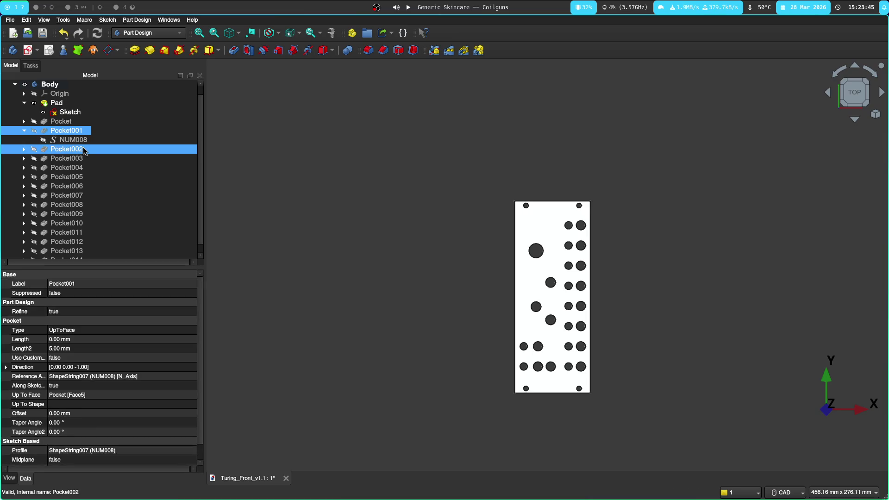
left_click(42, 122)
left_click(23, 131)
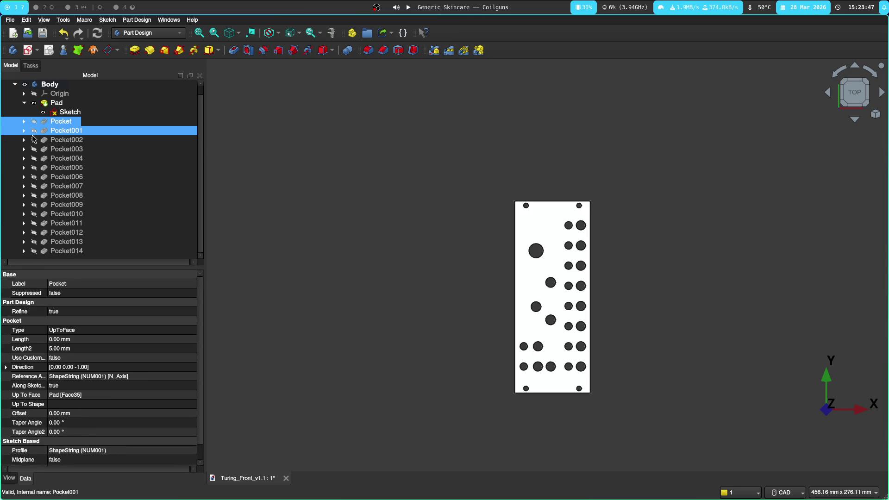
Step: Delete every pocket feature through Pocket014, keeping the text shapes, and reopen the panel Sketch
left_click(122, 252, "shift")
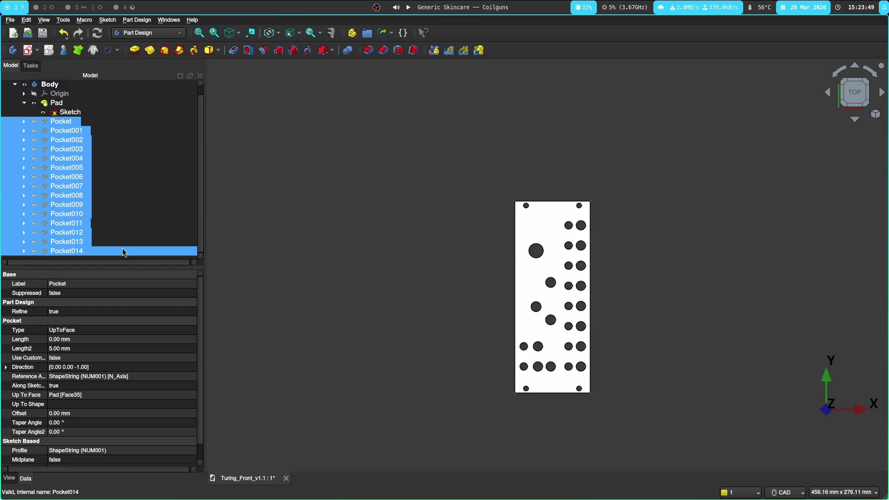
key("Delete")
left_click(77, 123)
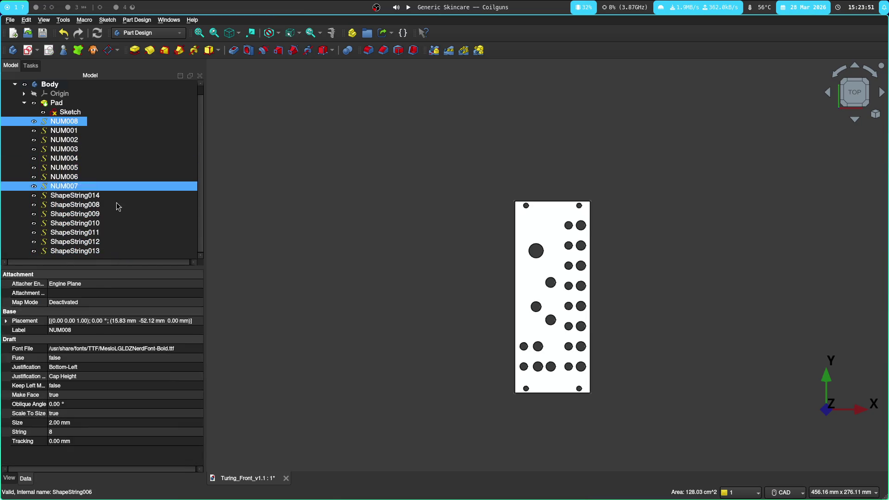
double_click(70, 112)
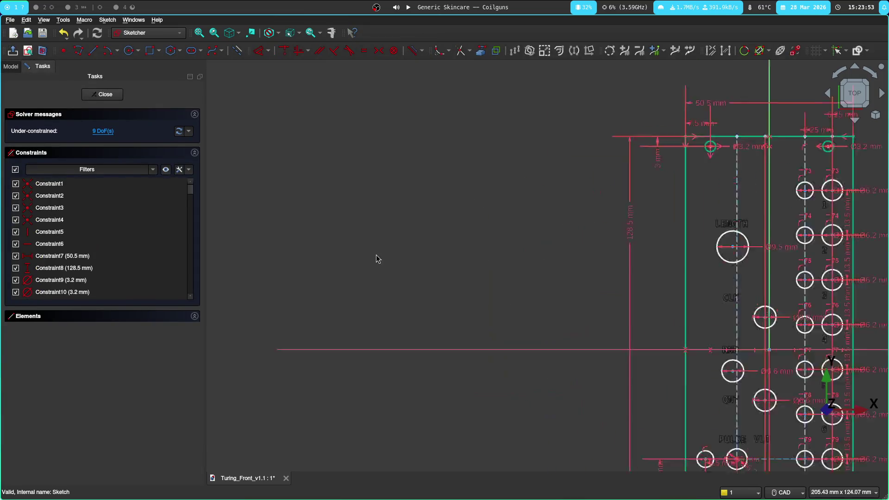
scroll(376, 260, "up", 1)
left_click(10, 66)
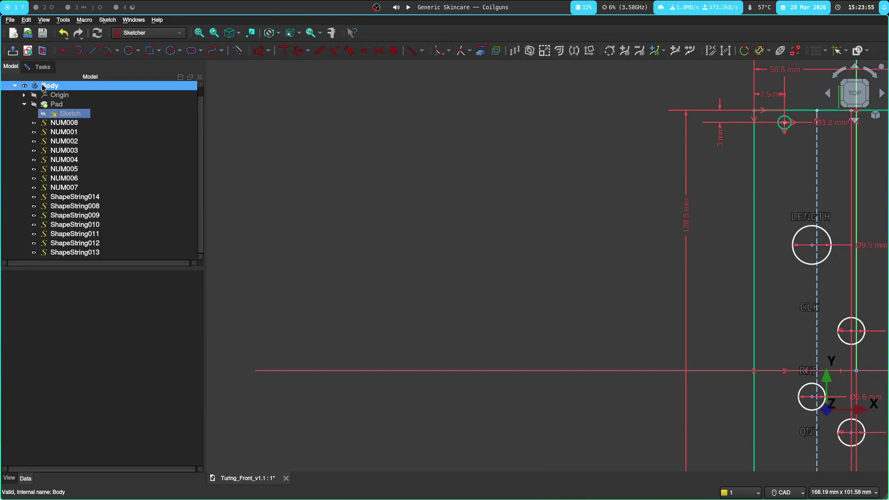
left_click(38, 66)
middle_click_drag(601, 284, 361, 167)
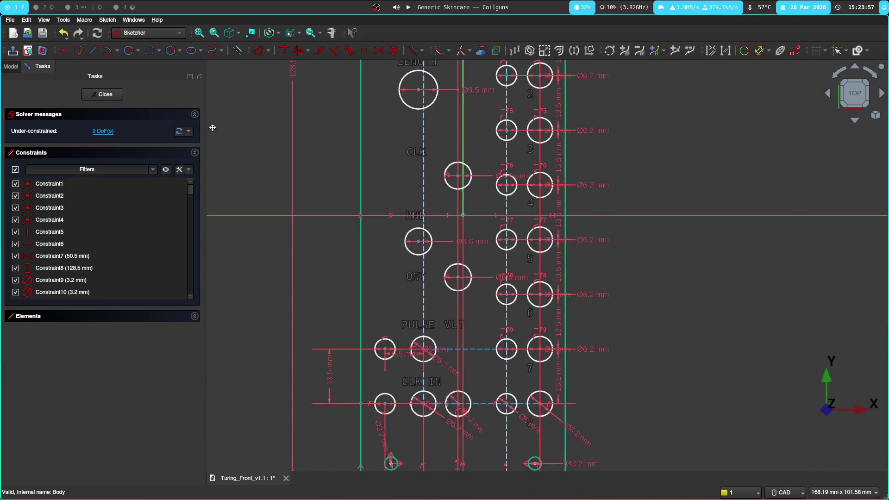
scroll(324, 254, "up", 3)
middle_click_drag(324, 254, 233, 200)
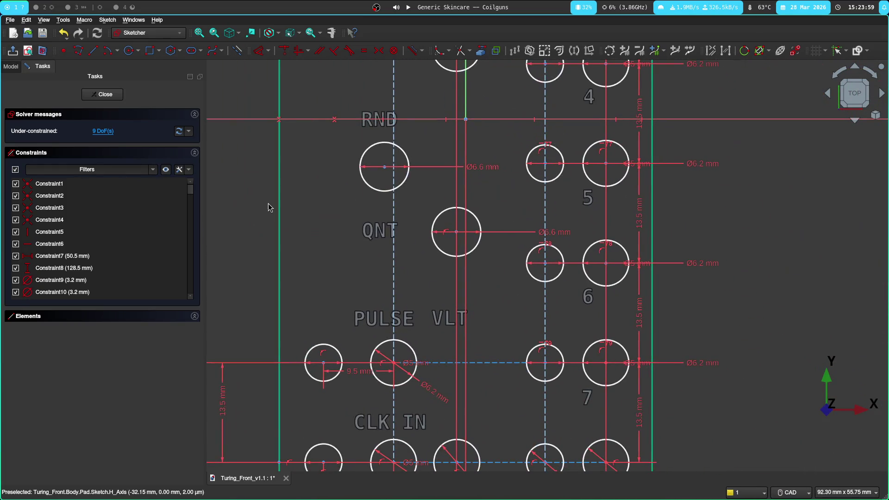
middle_click_drag(264, 254, 265, 201)
left_click(281, 232)
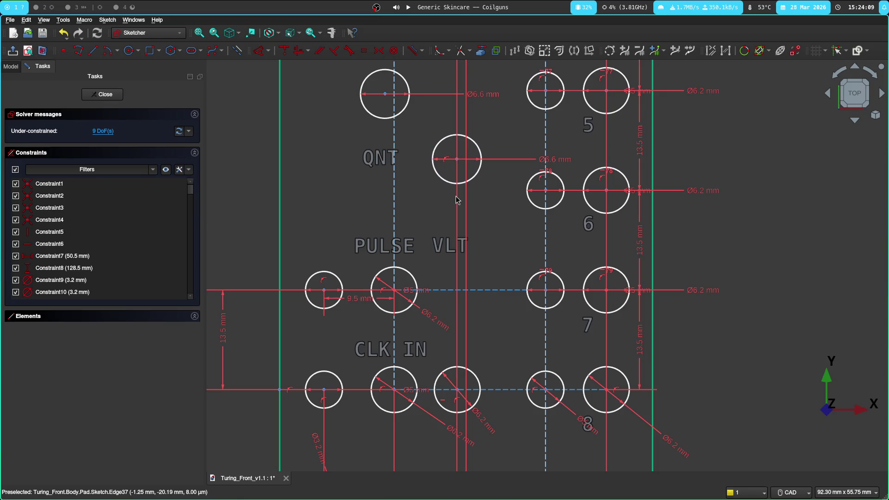
key("super+3")
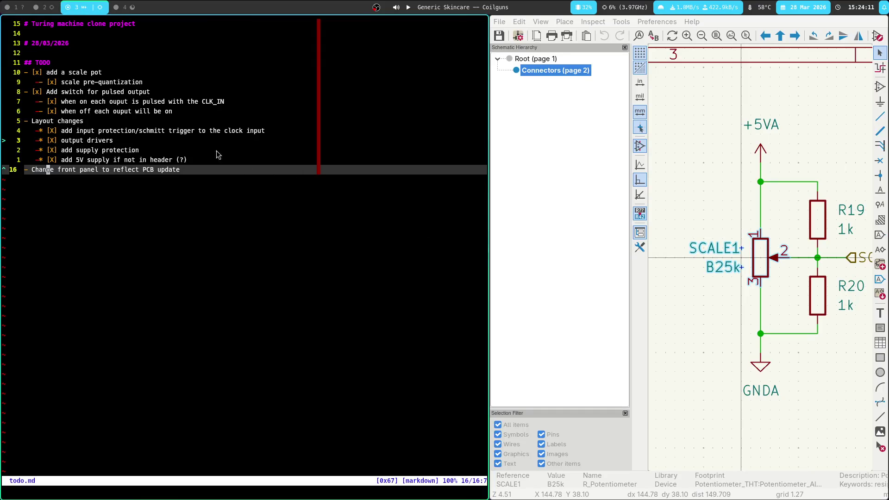
key("super+2")
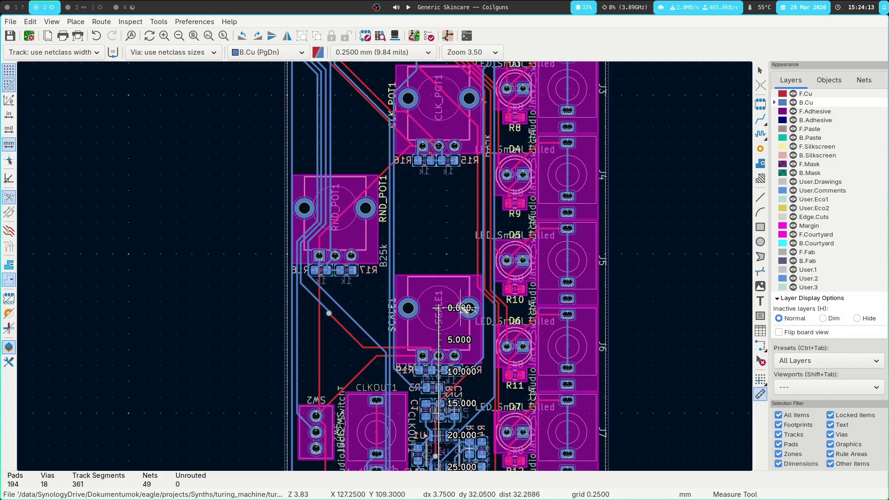
scroll(338, 357, "down", 3)
scroll(338, 357, "down", 1)
key("super+1")
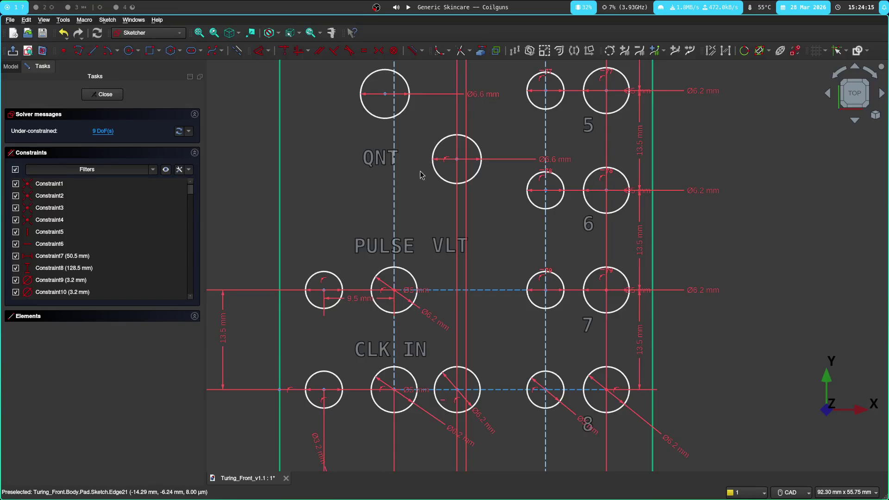
Step: Constrain the QNT jack centre 33 mm vertically above the CLK IN jack centre
left_click(459, 159)
left_click(457, 389)
key("i")
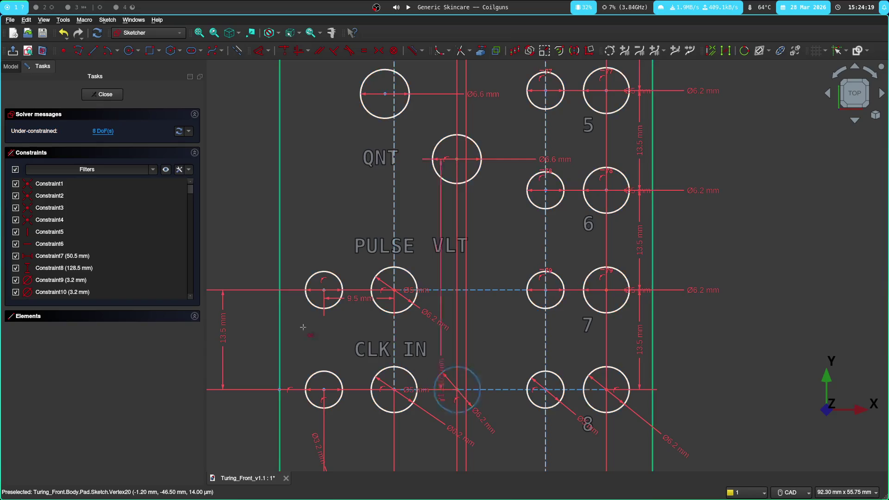
middle_click_drag(229, 323, 391, 338)
left_click(388, 338)
type("33")
key("Return")
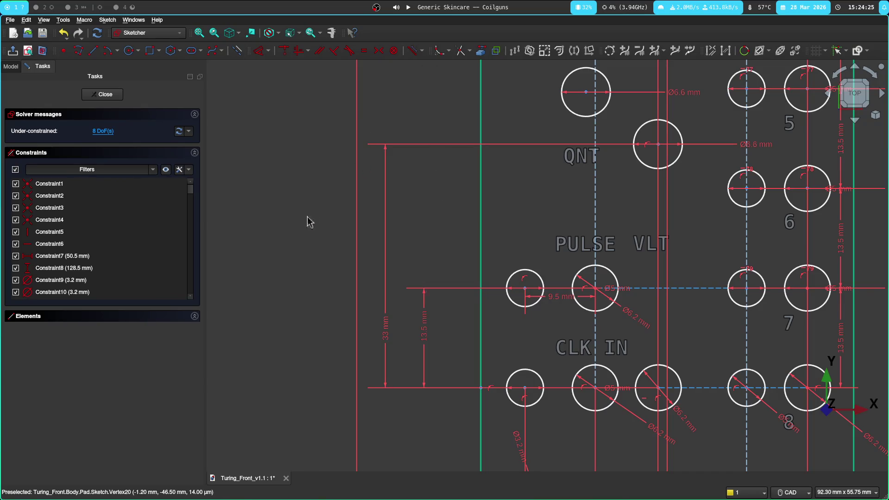
Step: Bring the RND jack into view, select its centre and look through the dimension constraint list
middle_click_drag(398, 118, 284, 252)
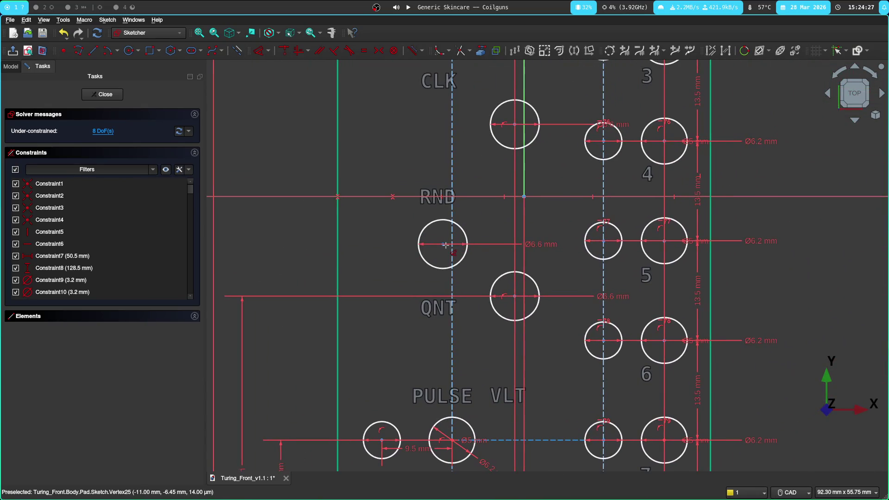
left_click(272, 53)
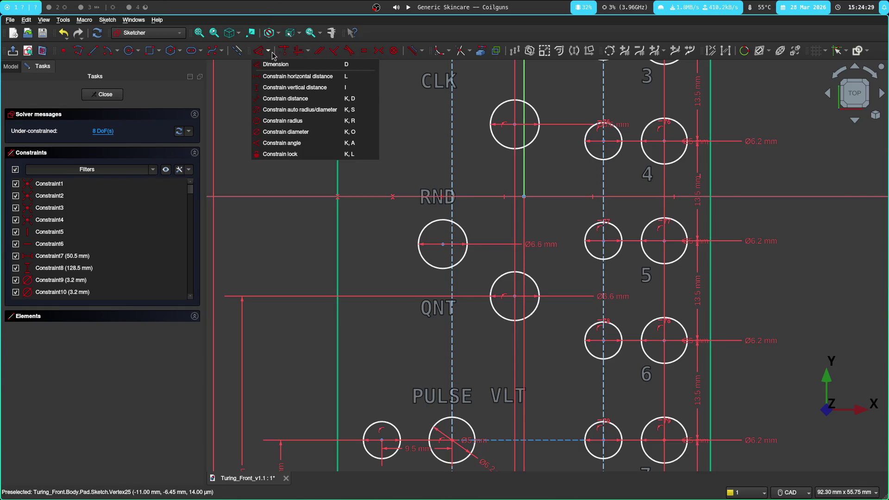
left_click(297, 75)
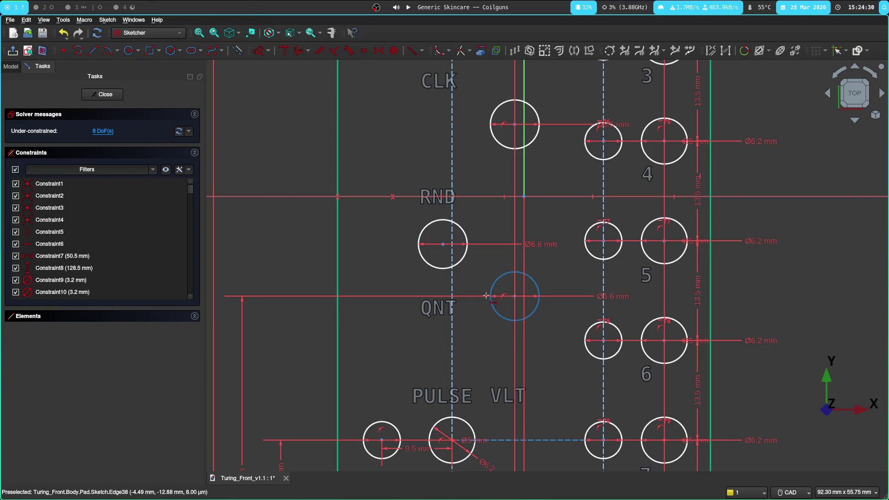
left_click(444, 245)
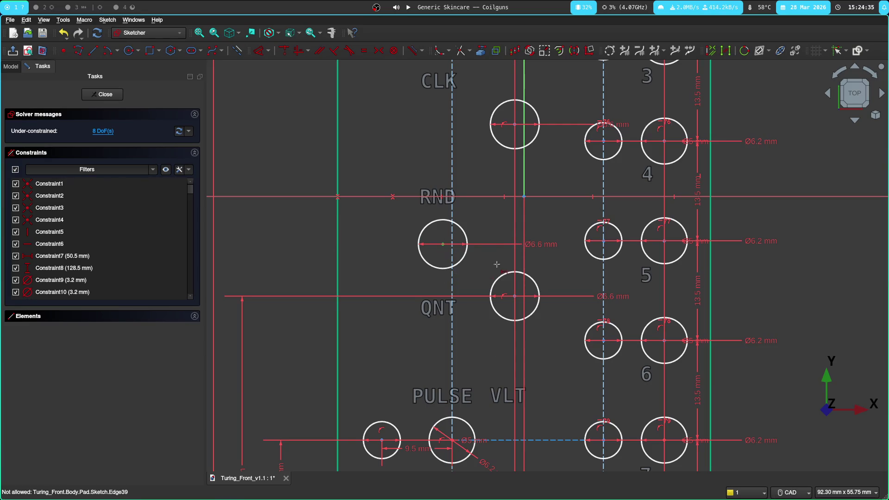
right_click(393, 231)
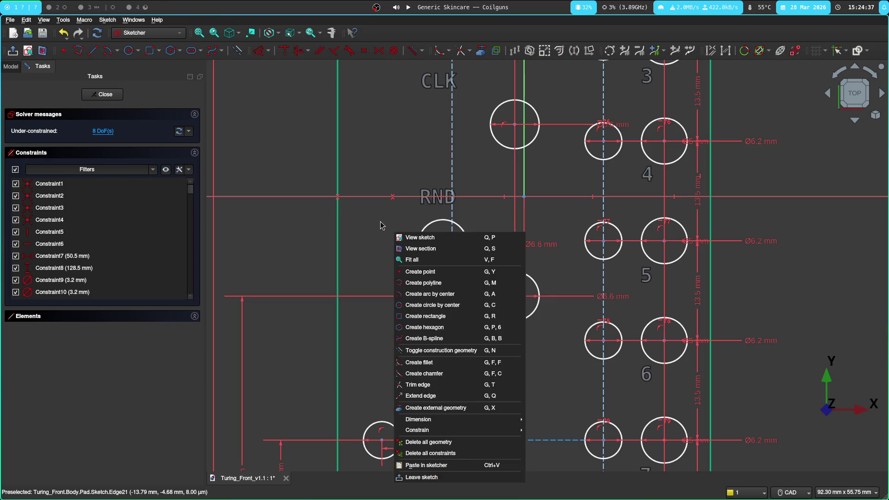
left_click(294, 224)
right_click(287, 228)
left_click(267, 51)
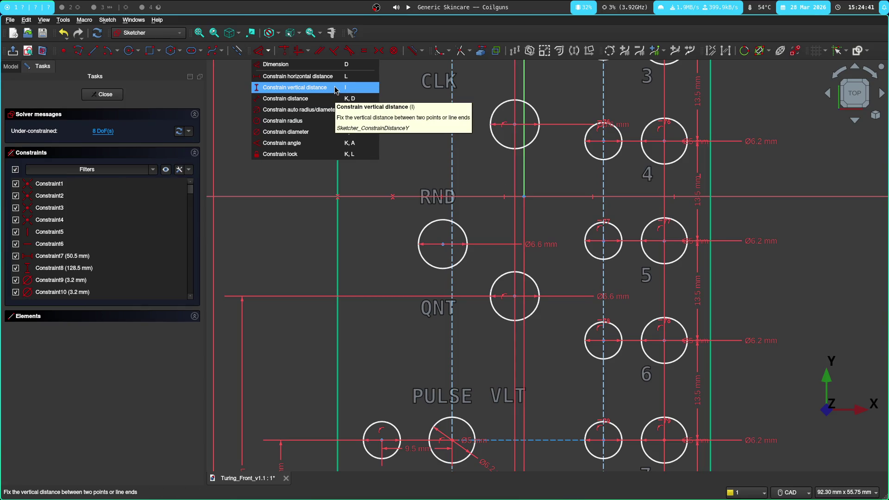
Step: Begin a vertical distance on the RND circle and review the constraint lists while framing the circle
left_click(334, 88)
scroll(486, 246, "up", 8)
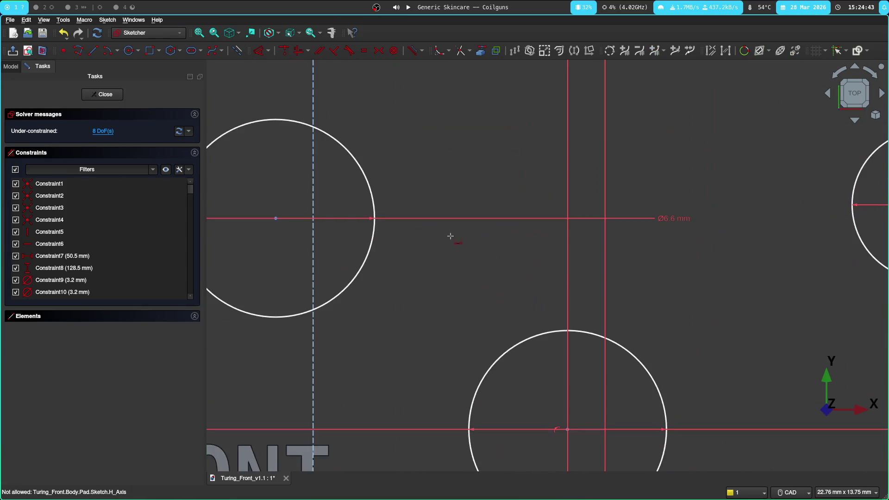
left_click(277, 218)
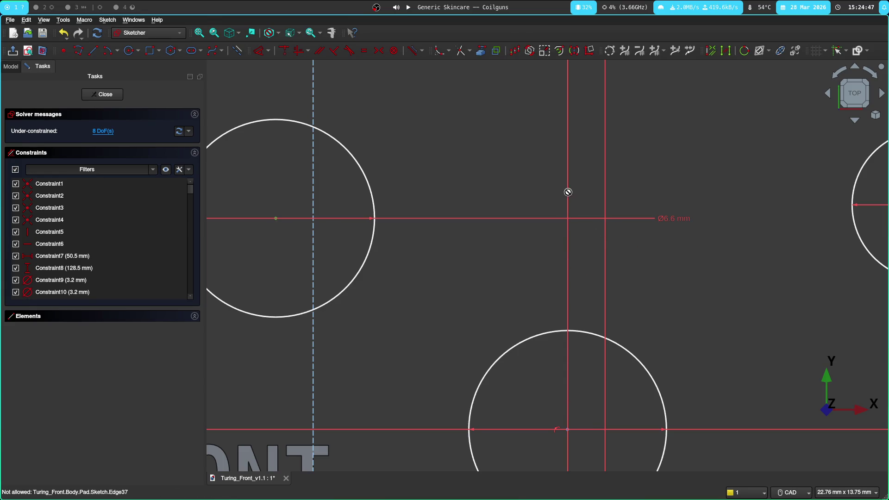
scroll(568, 192, "down", 3)
scroll(533, 249, "down", 2)
scroll(431, 258, "up", 1)
scroll(402, 268, "up", 2)
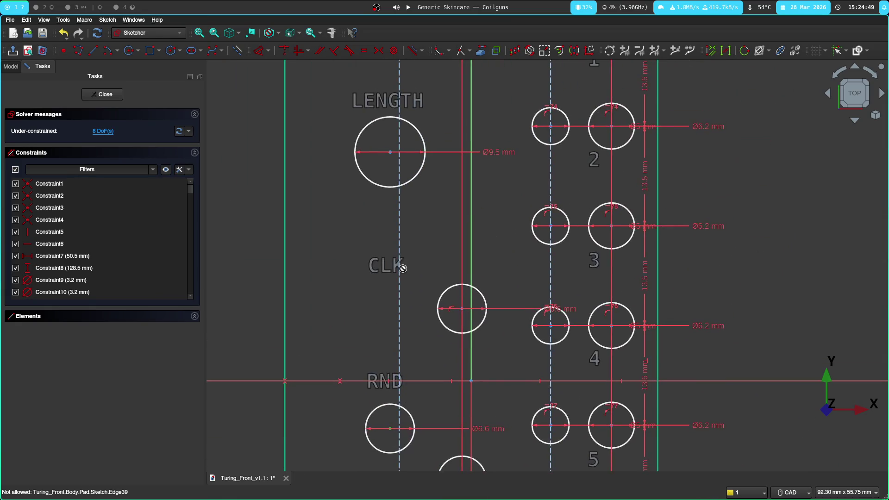
scroll(407, 197, "down", 2)
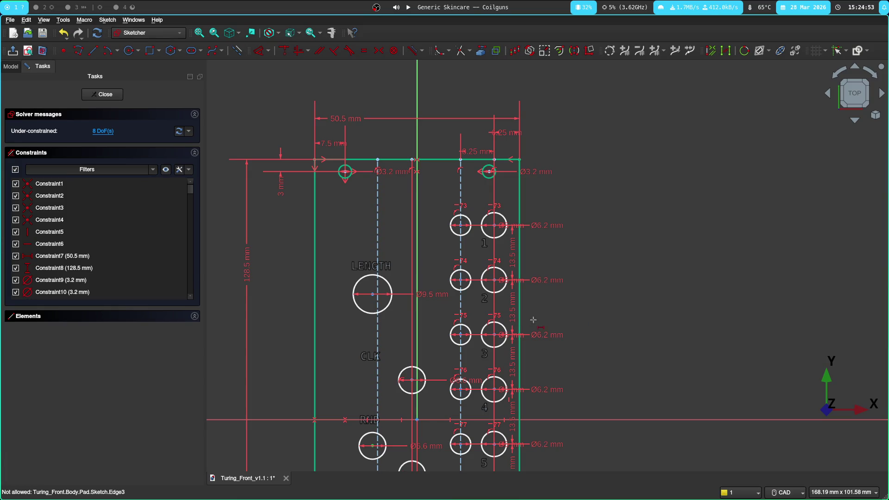
mouse_move(594, 425)
middle_mouse_down()
mouse_move(652, 213)
mouse_move(666, 238)
middle_mouse_up()
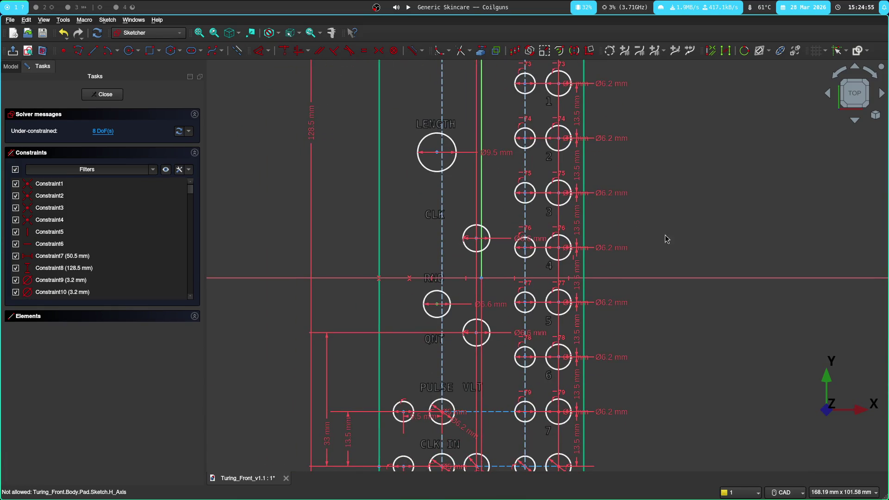
scroll(497, 298, "up", 5)
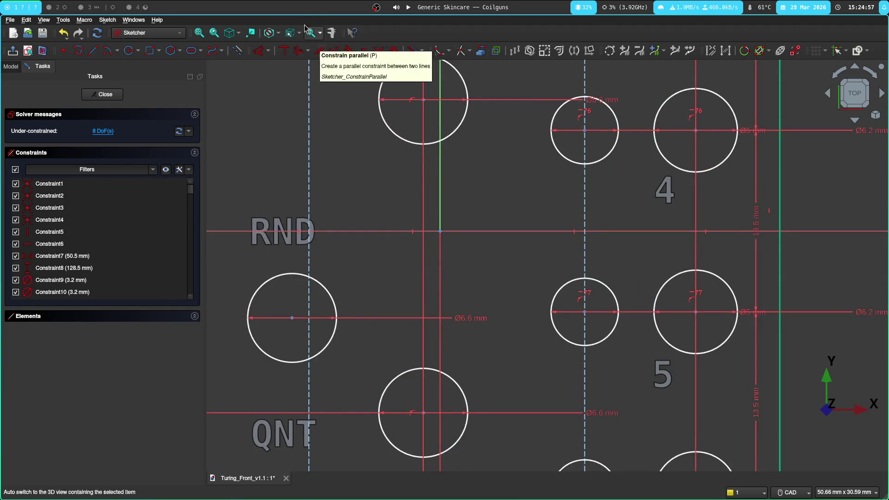
left_click(271, 50)
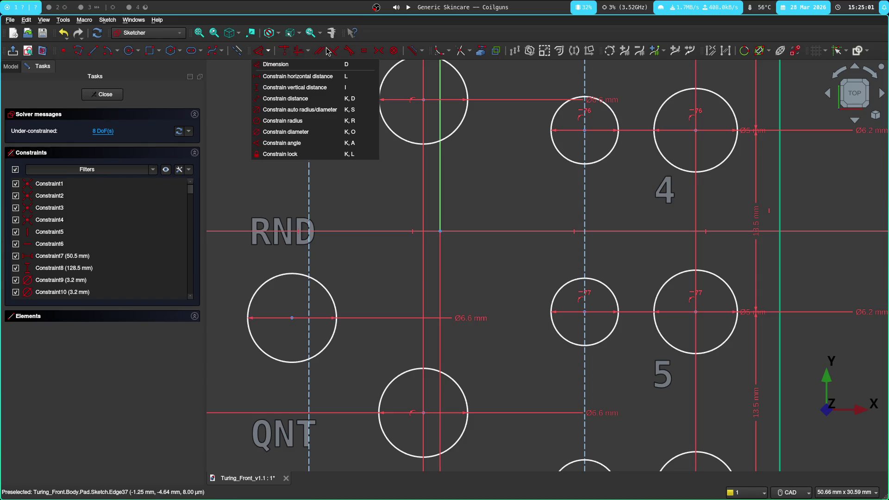
left_click(232, 193)
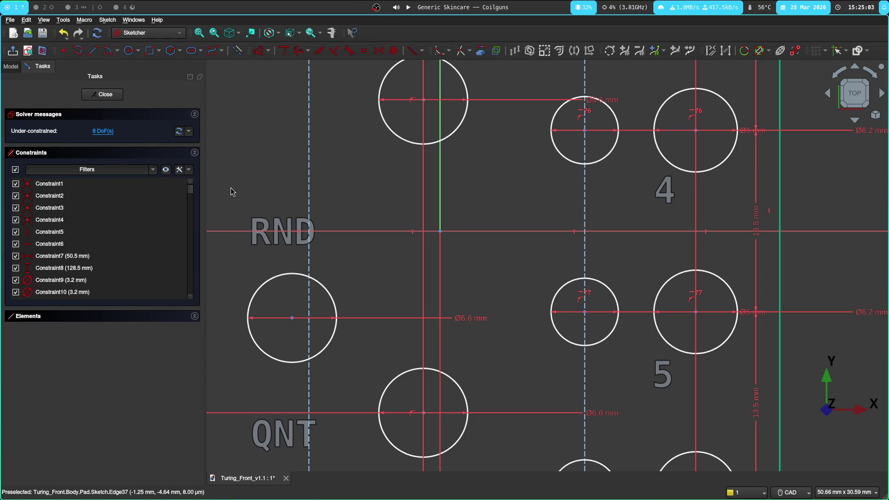
left_click(309, 52)
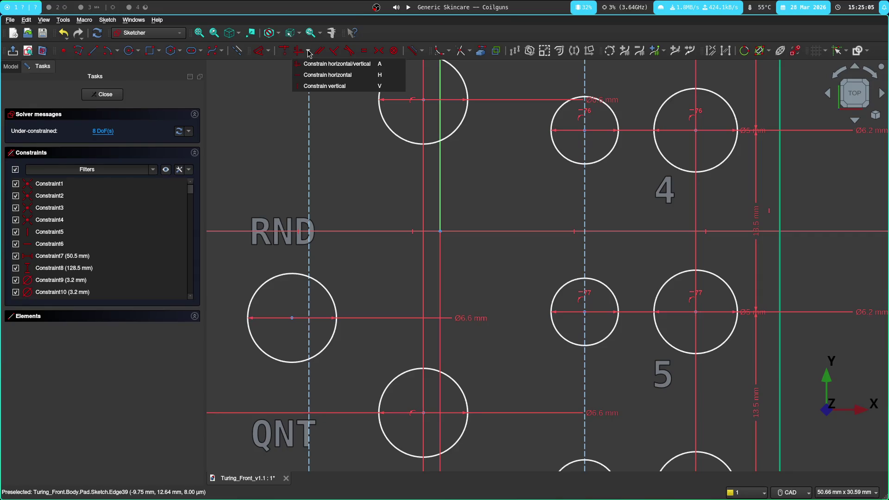
left_click(309, 52)
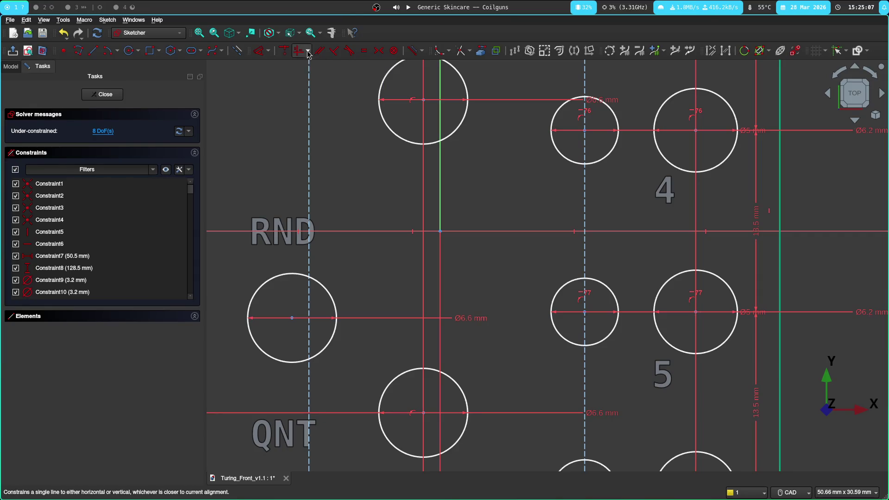
scroll(236, 197, "down", 2)
middle_click_drag(248, 192, 384, 113)
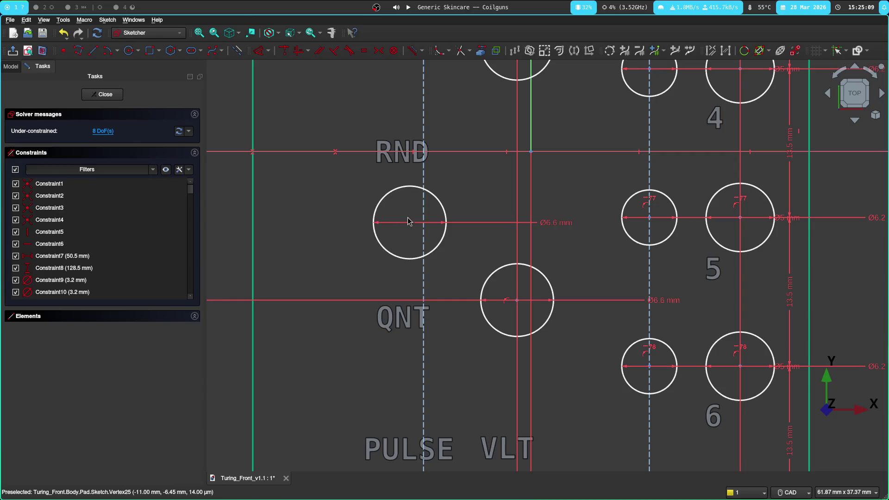
mouse_move(304, 244)
middle_mouse_down()
mouse_move(216, 192)
mouse_move(324, 79)
mouse_move(282, 228)
middle_mouse_up()
Step: Start a horizontal distance dimension from the circle below RND to the dashed vertical reference line
left_click(266, 51)
left_click(278, 65)
left_click(354, 199)
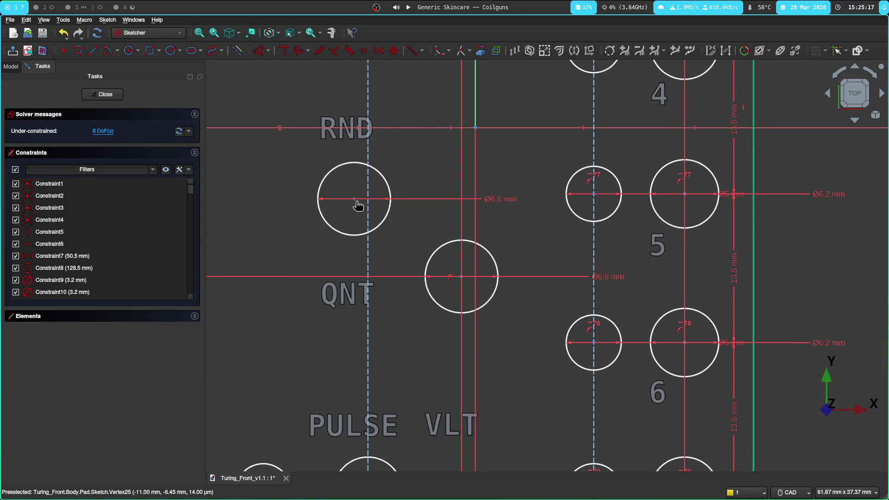
left_click(363, 213)
left_click(368, 167)
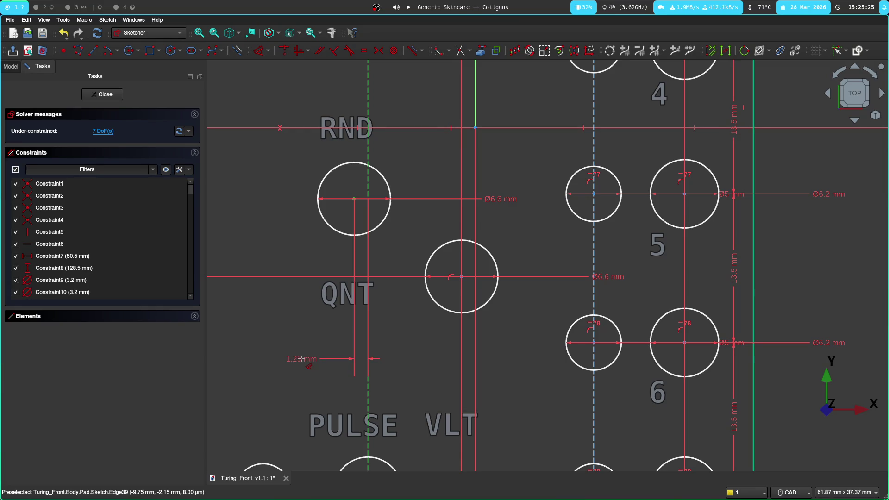
left_click(300, 359)
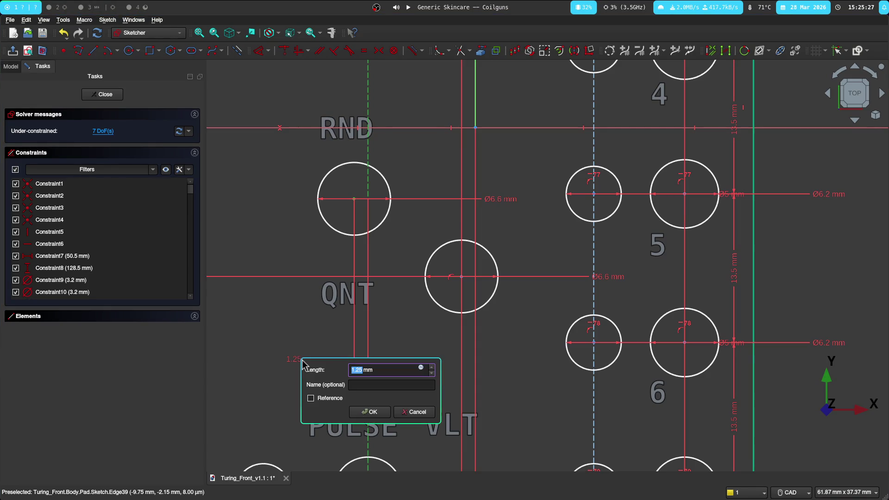
Step: Measure RND_POT1 to the jack below in KiCad and apply the 6.5 mm horizontal distance
key("super+3")
key("super+2")
scroll(335, 219, "up", 5)
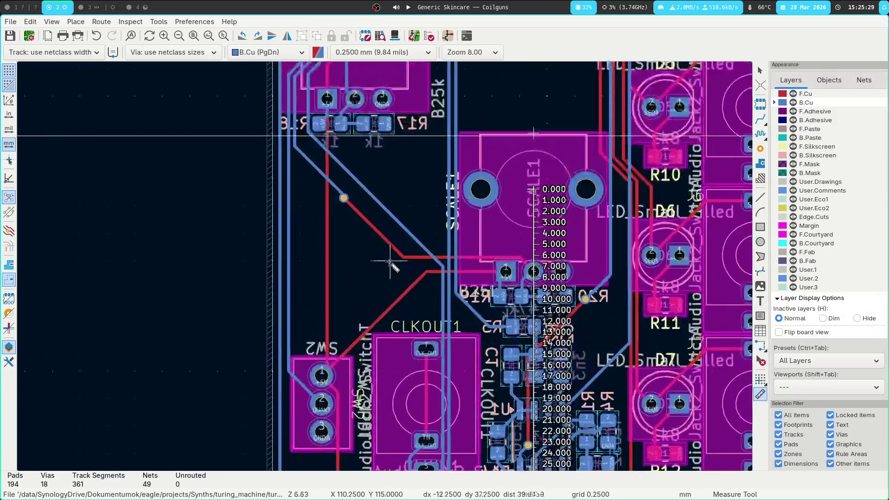
middle_click_drag(377, 258, 354, 350)
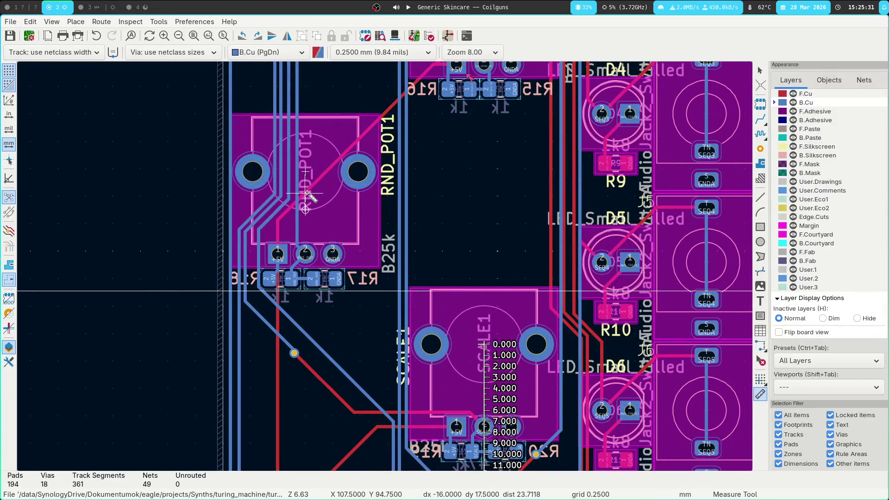
left_click(308, 174)
middle_click_drag(375, 435, 328, 111)
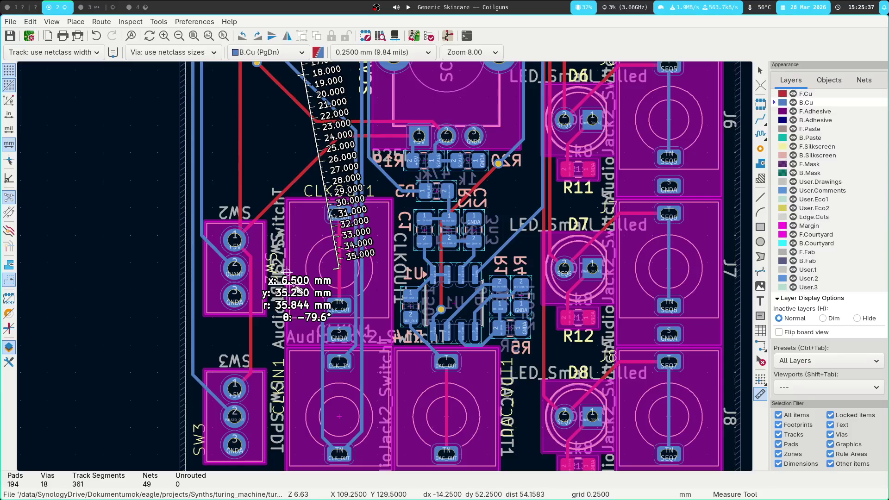
key("super+1")
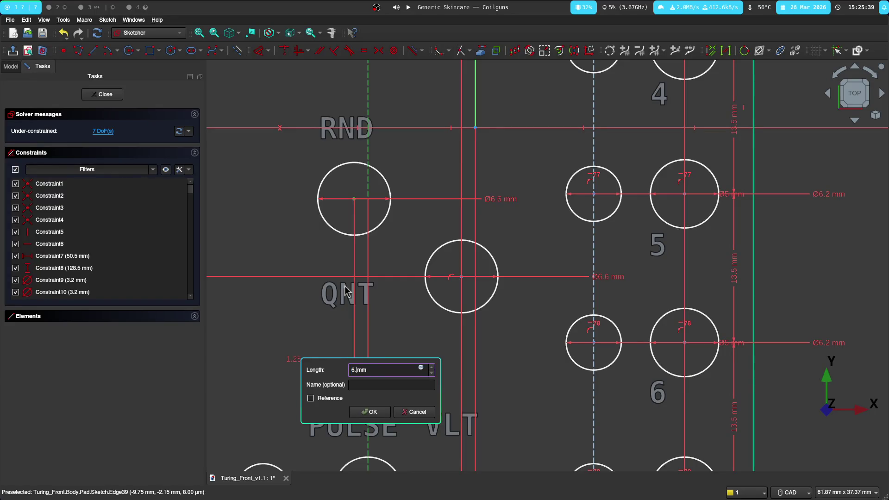
key("Return")
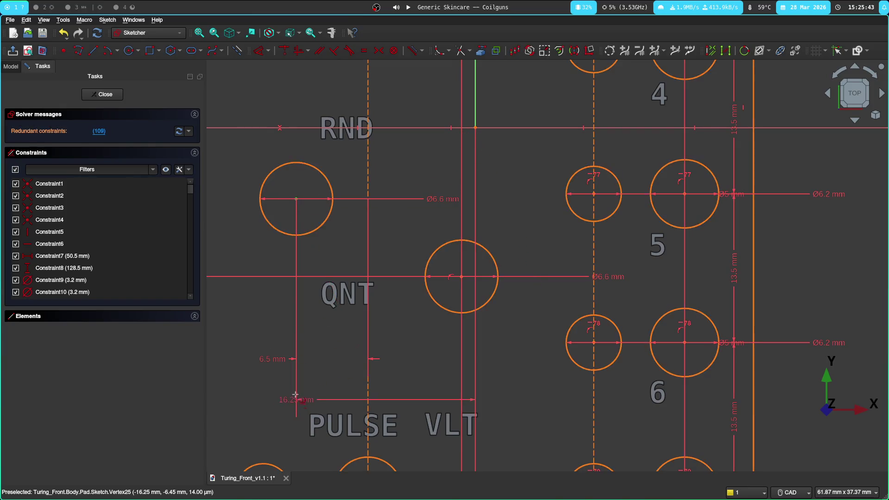
Step: Replace the 17.4833 mm dimension with a 35.25 mm vertical distance, checked against KiCad
middle_click_drag(271, 423, 314, 126)
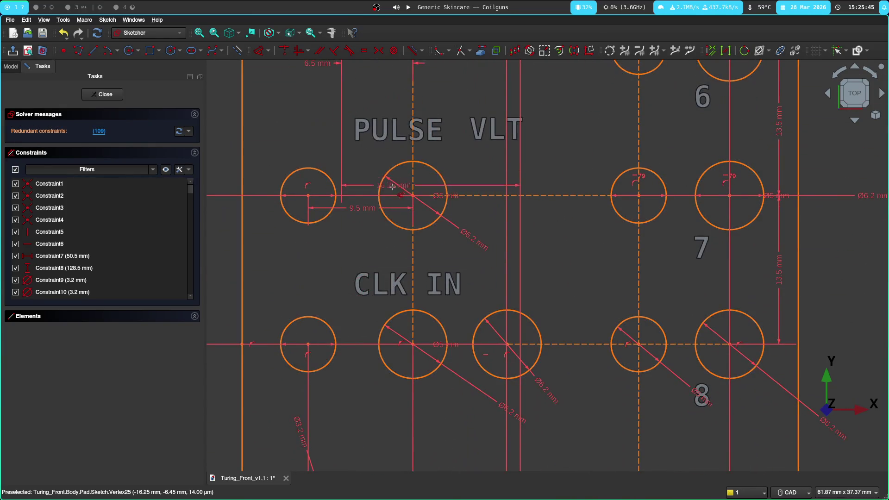
left_click_drag(315, 126, 229, 156)
key("Delete")
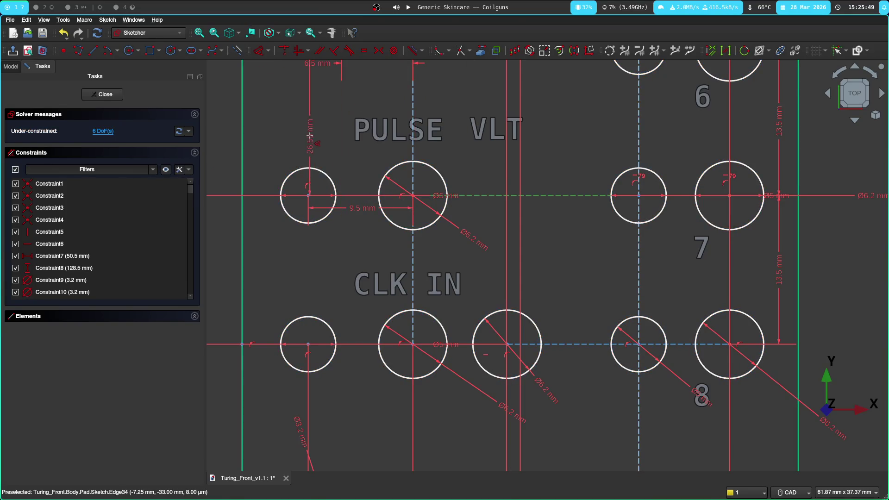
middle_click_drag(306, 142, 466, 353)
left_click_drag(281, 349, 319, 353)
double_click(317, 352)
key("super+3")
key("super+2")
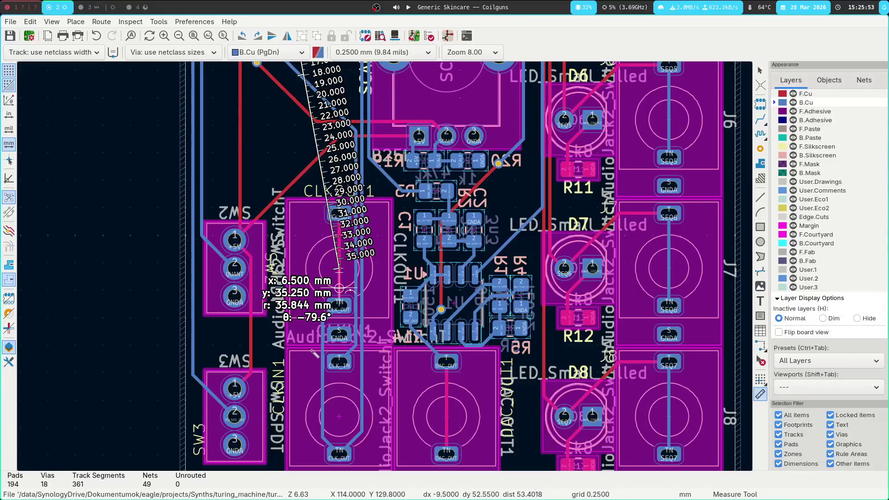
key("super+1")
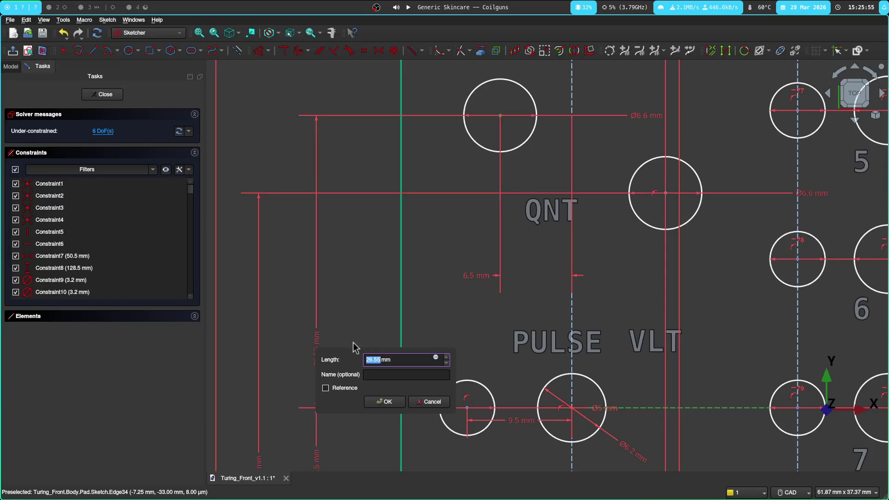
key("super+2")
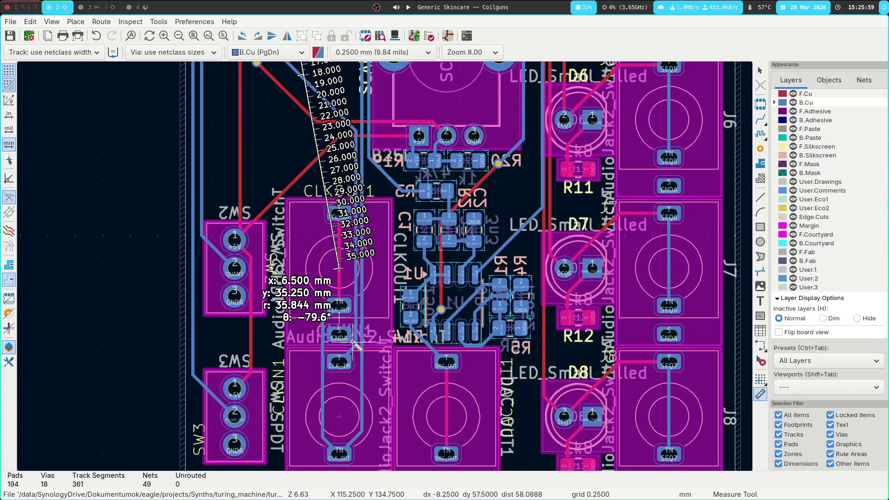
key("super+1")
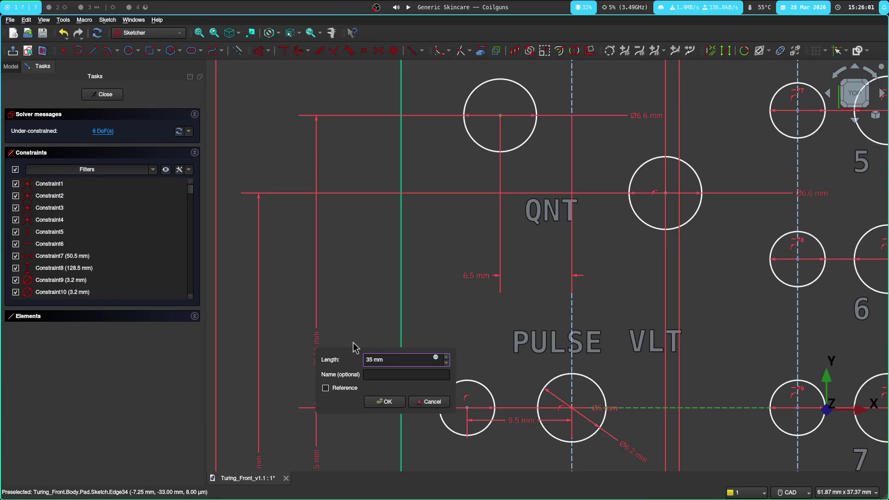
key("Return")
scroll(443, 272, "down", 2)
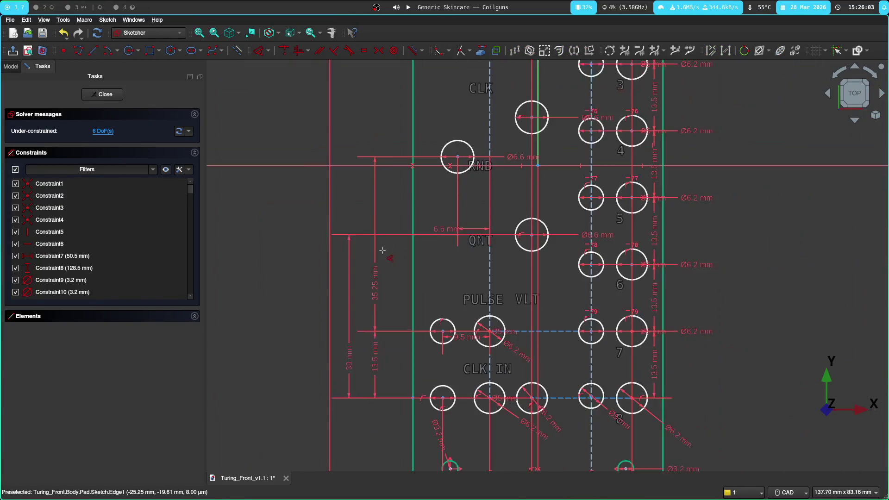
scroll(390, 257, "down", 2)
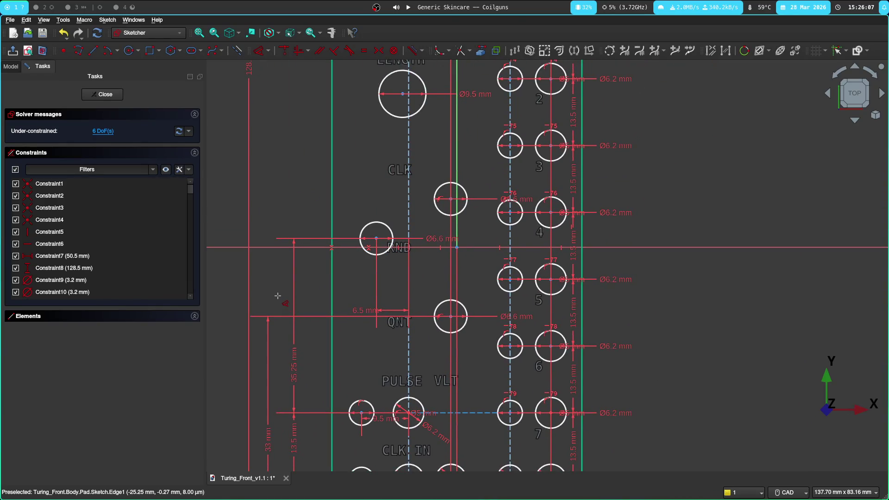
Step: Undo the 35.25 mm and delete the 33 mm dimensions, then dimension QNT to PULSE VLT vertically and go to KiCad
key("ctrl+z")
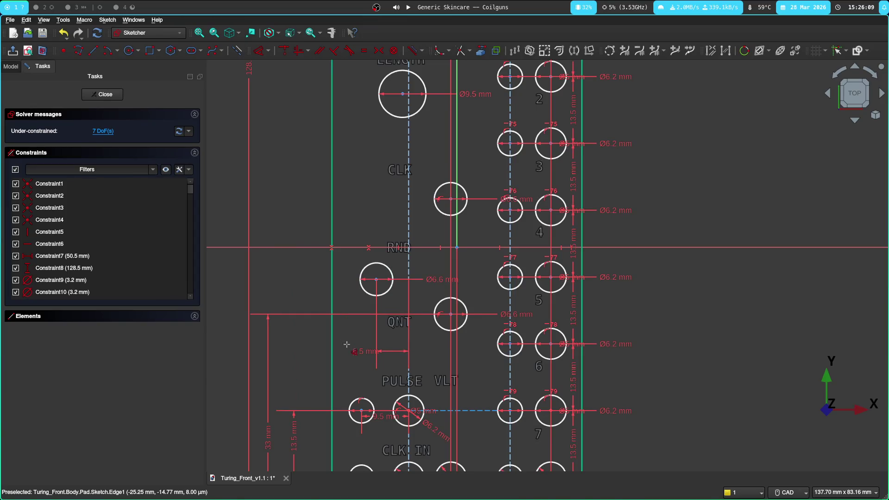
left_click(340, 354)
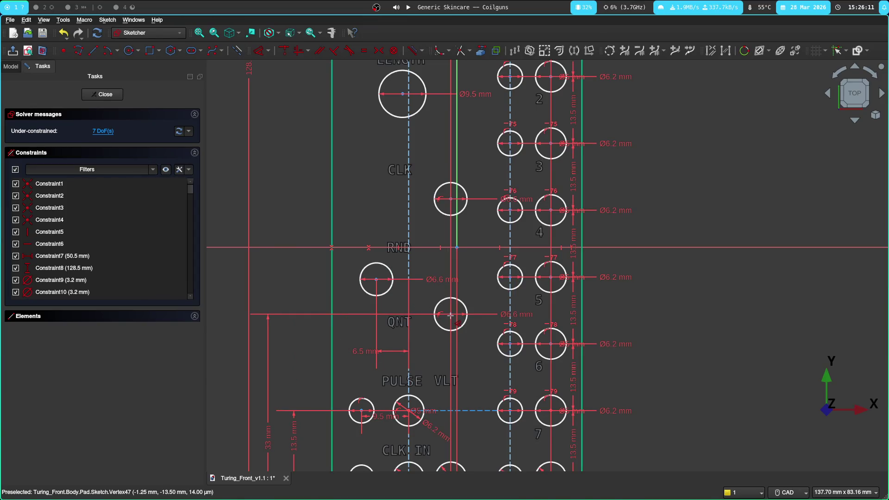
mouse_move(450, 316)
middle_mouse_down()
mouse_move(444, 355)
mouse_move(446, 280)
middle_mouse_up()
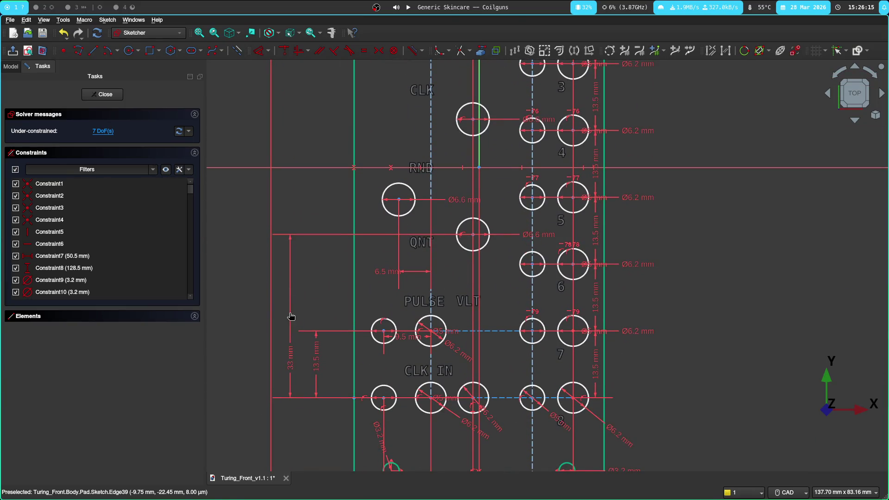
left_click(292, 358)
key("Delete")
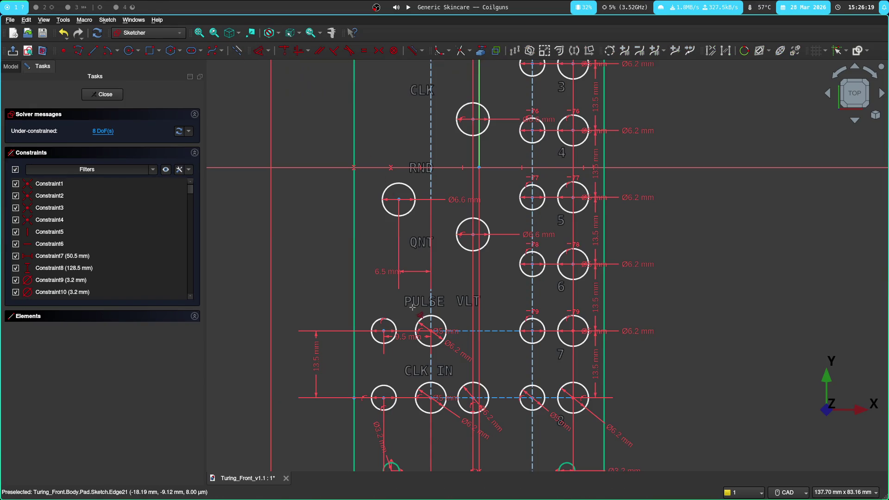
scroll(413, 309, "up", 3)
left_click(521, 178)
left_click(443, 350)
left_click(235, 322)
key("super+2")
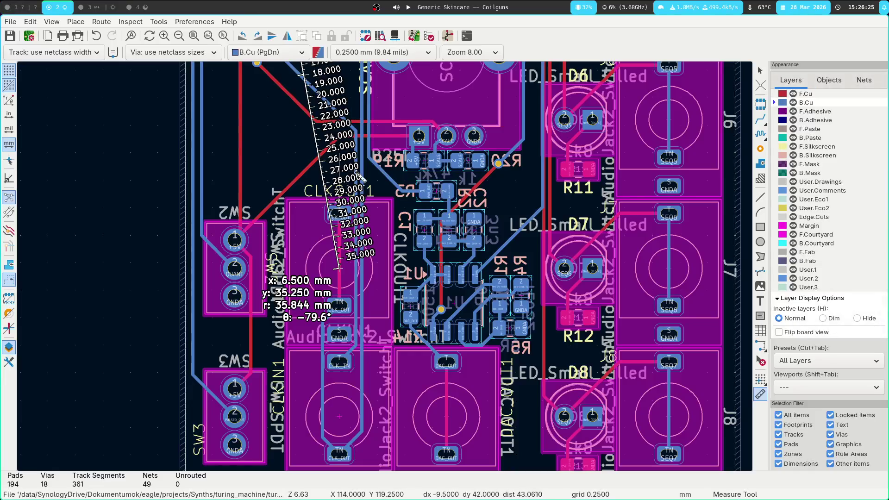
Step: Measure the CLKOUT1 jack to SCALE1 pot offset (9.75 by 19.525 mm), then return to FreeCAD
key("Escape")
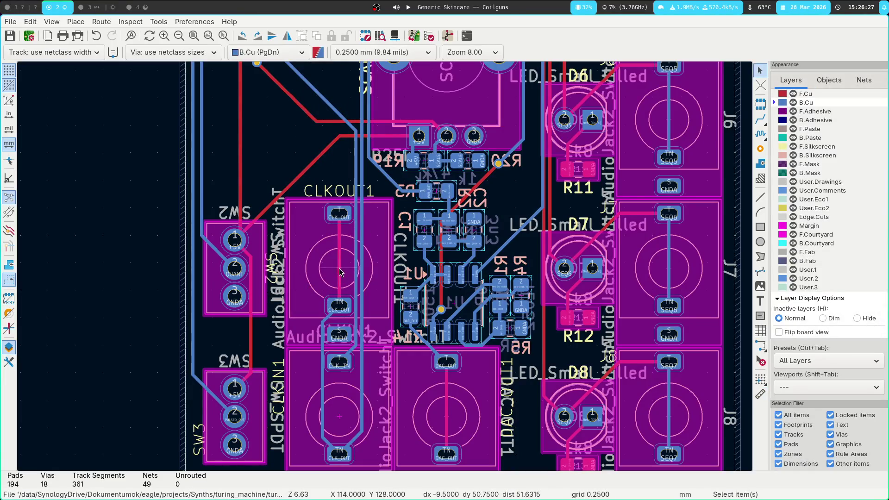
key("ctrl+shift+m")
left_click(341, 270)
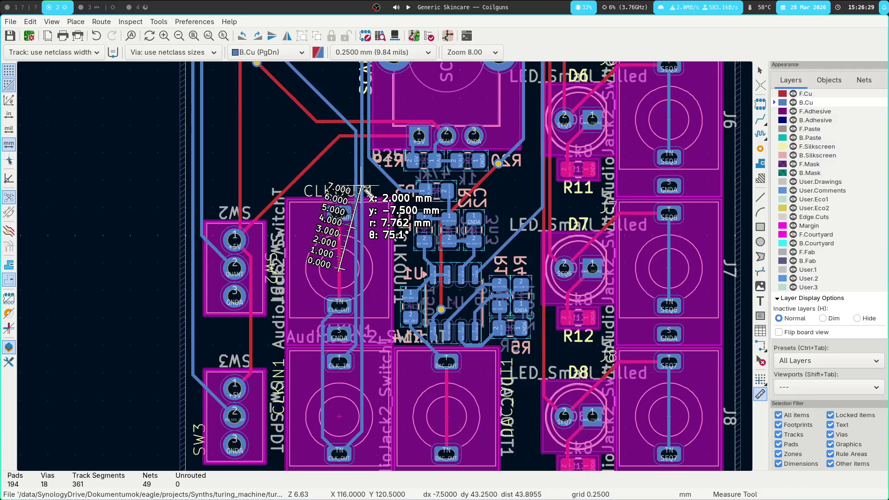
key("Escape")
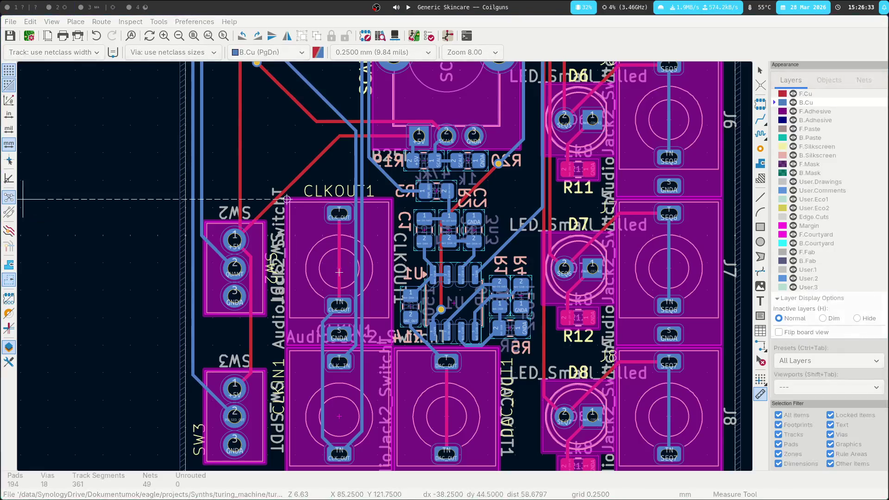
left_click(333, 271)
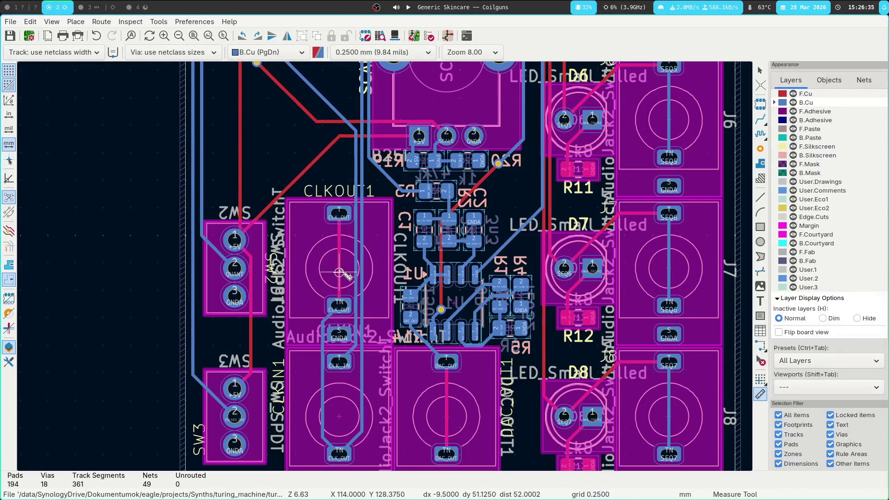
middle_click_drag(295, 134, 236, 300)
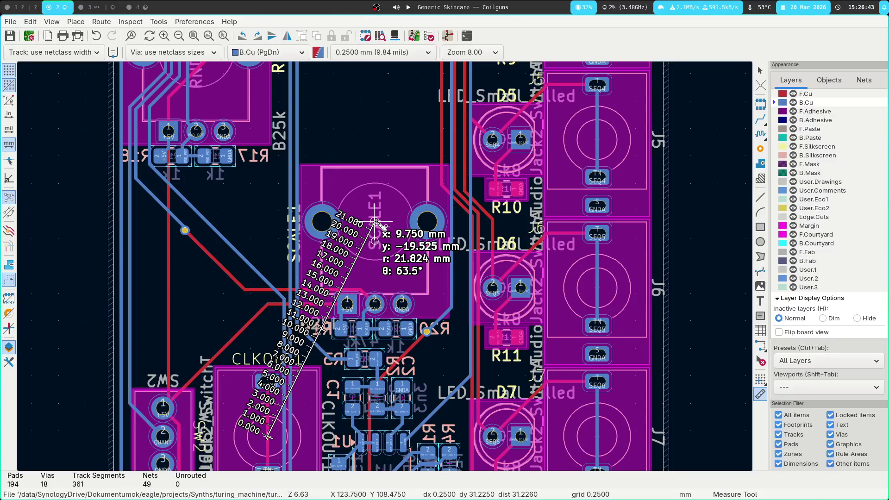
key("super+1")
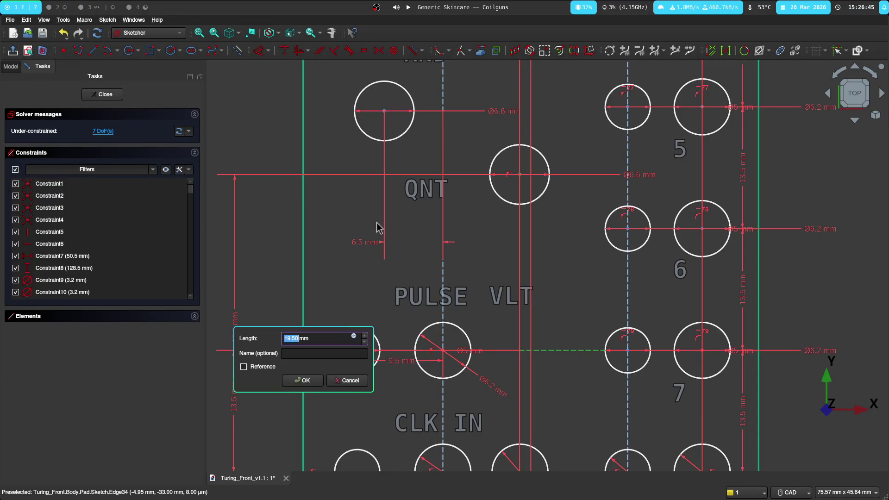
Step: Recheck the KiCad measurement and confirm the 19.5 mm QNT to PULSE VLT spacing
key("super+3")
key("super+2")
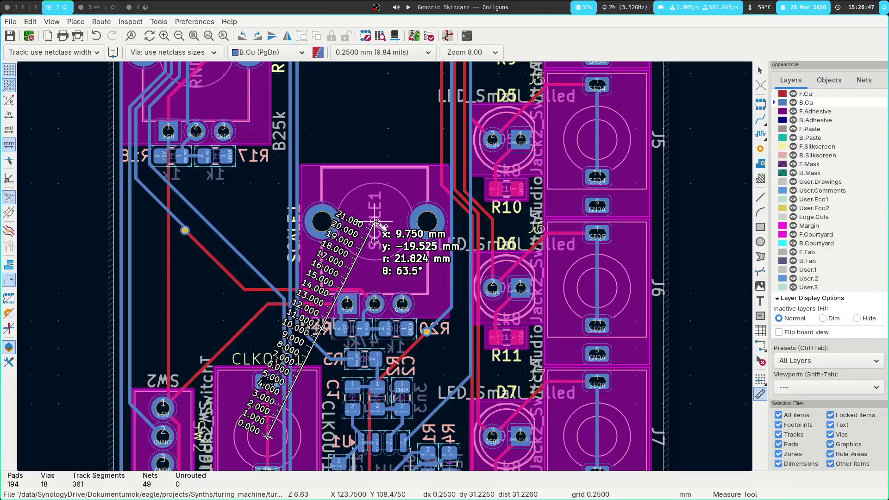
key("super+1")
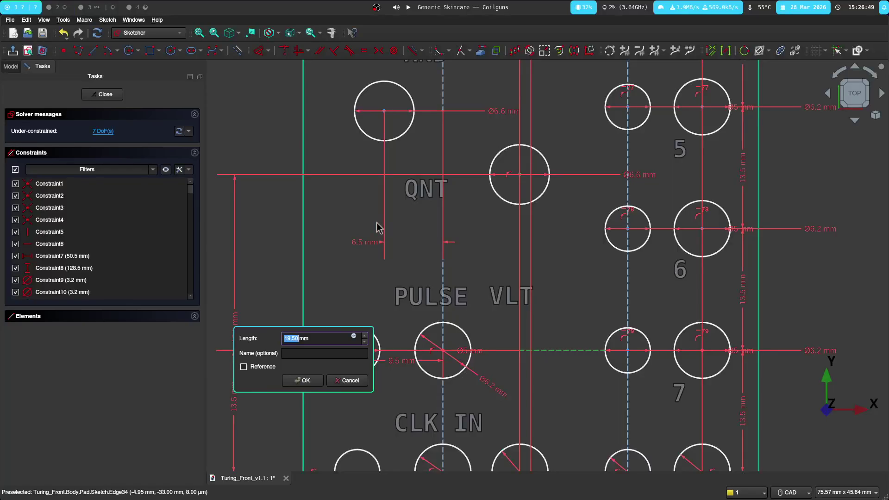
key("Return")
Step: Dimension RND above QNT at 15.725 mm, measured from SCALE1 to RND_POT1 in KiCad
middle_click_drag(271, 225, 285, 327)
left_click(537, 269)
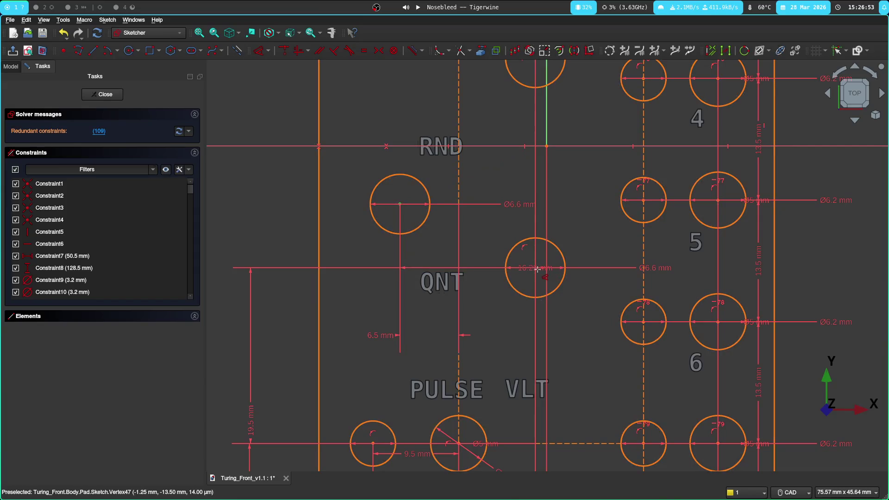
key("ctrl+z")
left_click(253, 243)
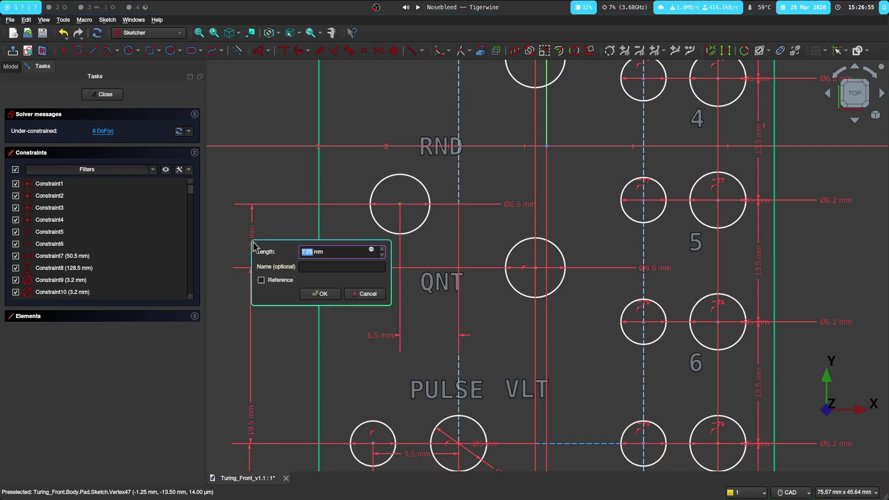
key("super+3")
key("super+2")
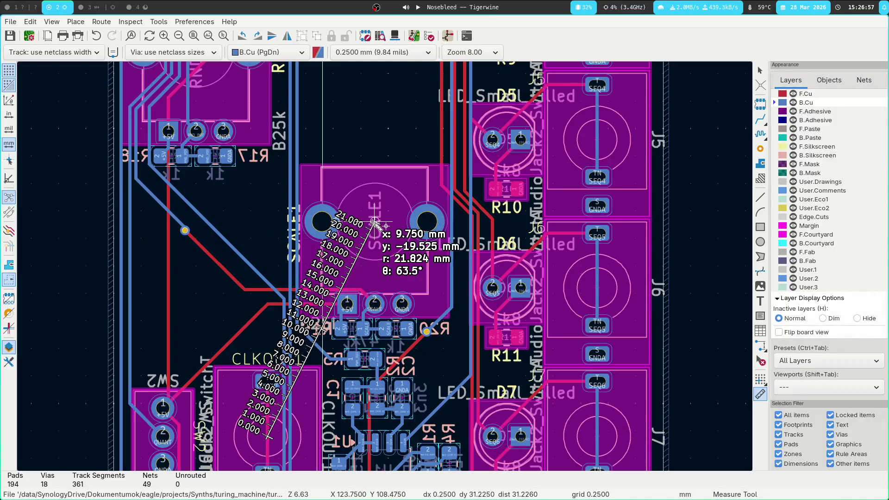
key("ctrl+shift+m")
left_click(376, 225)
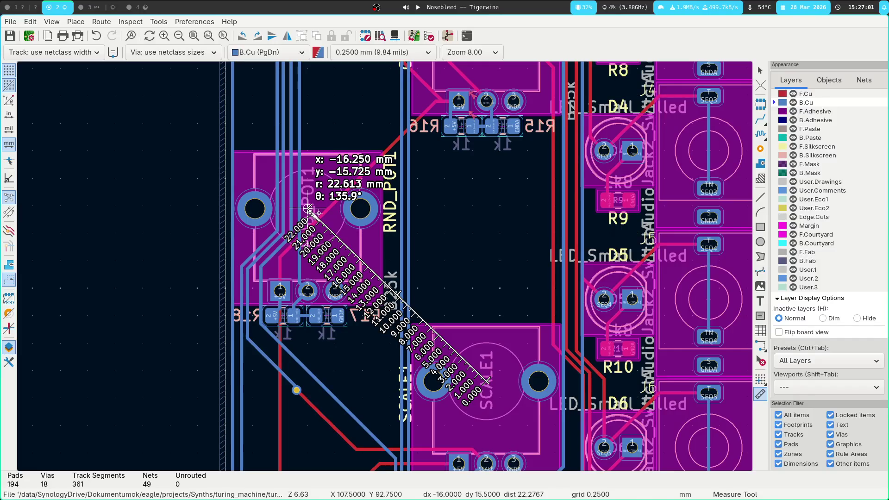
key("super+1")
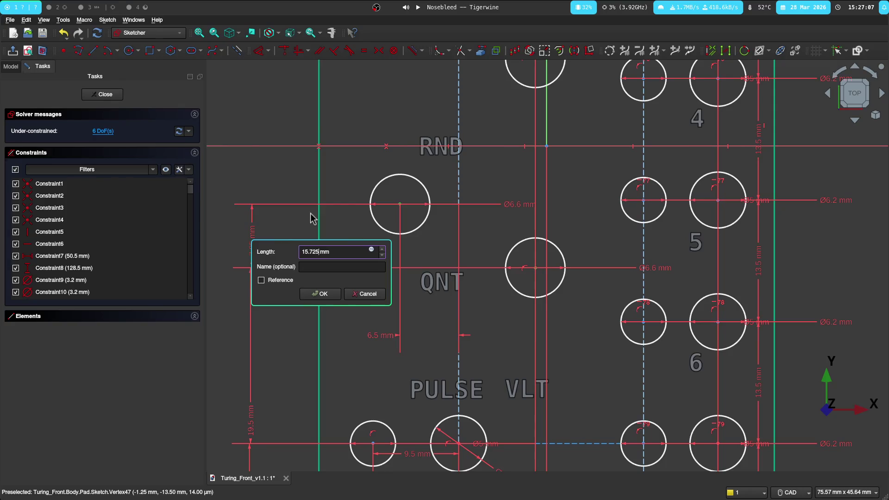
key("Return")
scroll(217, 232, "up", 5)
scroll(218, 231, "up", 3)
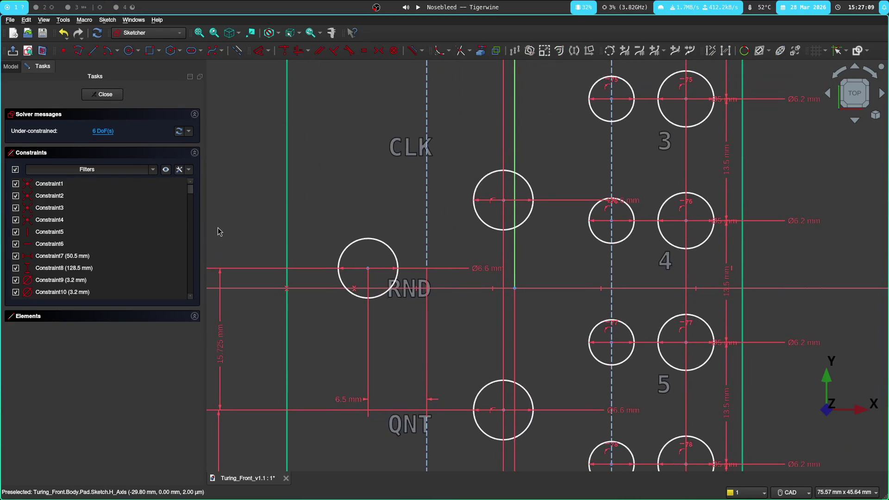
Step: Measure from the RND_POT1 centre toward CLK_POT1 in KiCad, then return to the sketch
key("super+2")
right_click(531, 222)
left_click(546, 227)
left_click(306, 208)
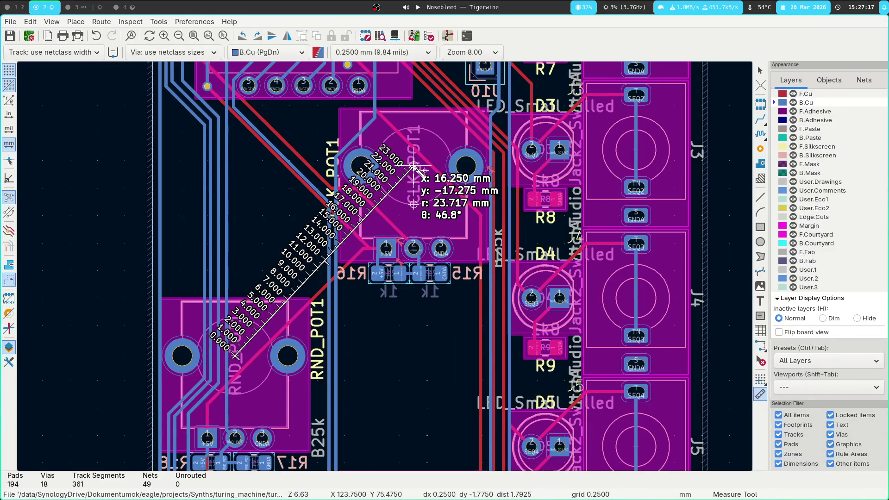
key("super+1")
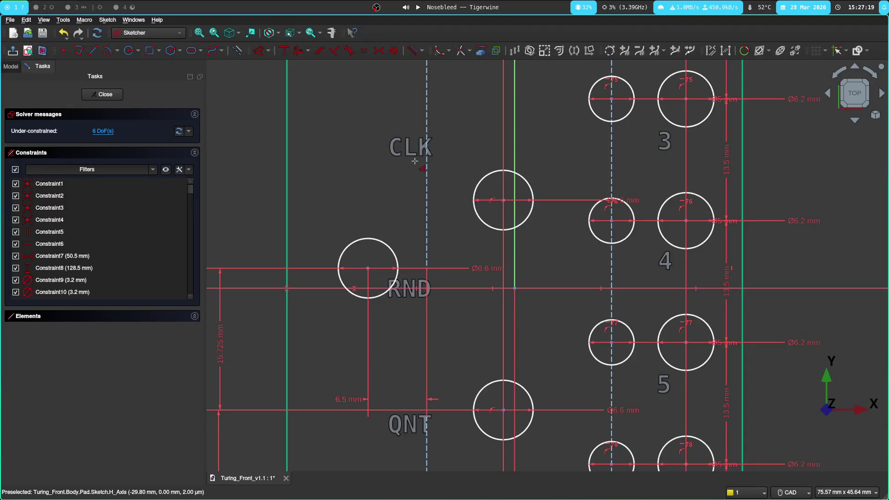
Step: Discard the unwanted horizontal dimension and set the CLK hole 17.275 mm above the RND hole
left_click(365, 268)
left_click(510, 200)
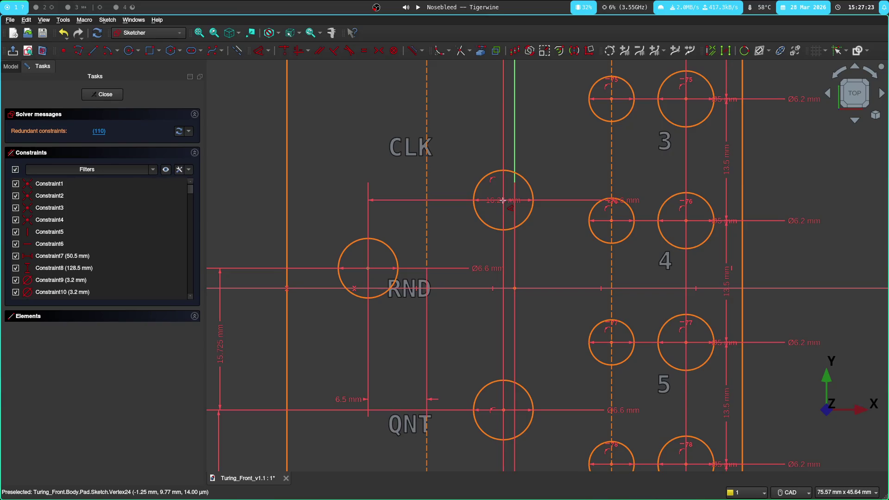
key("Escape")
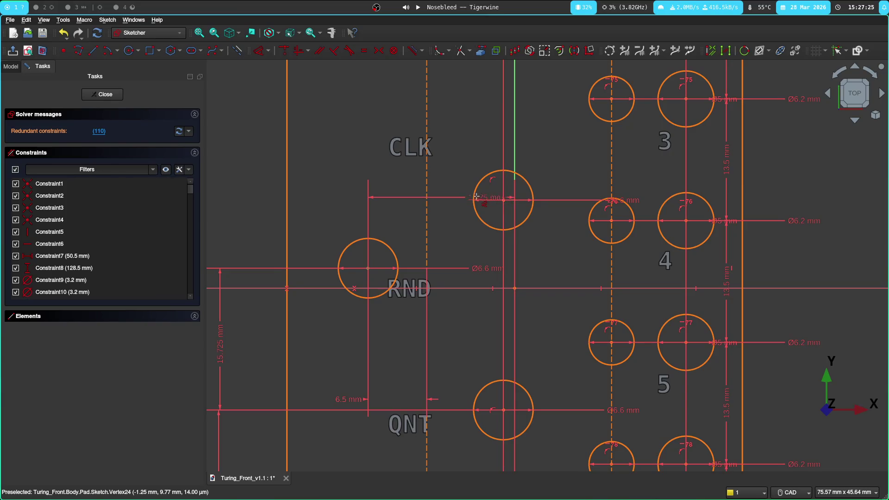
left_click(502, 201)
left_click(367, 267)
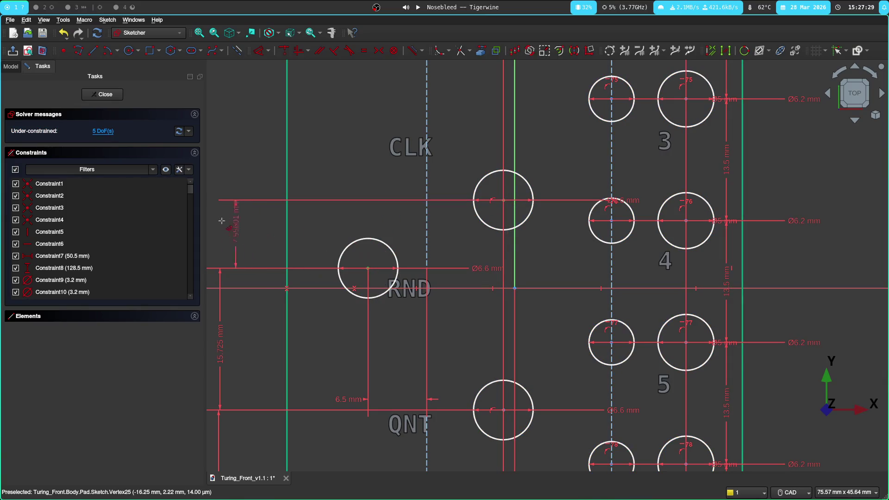
left_click(222, 227)
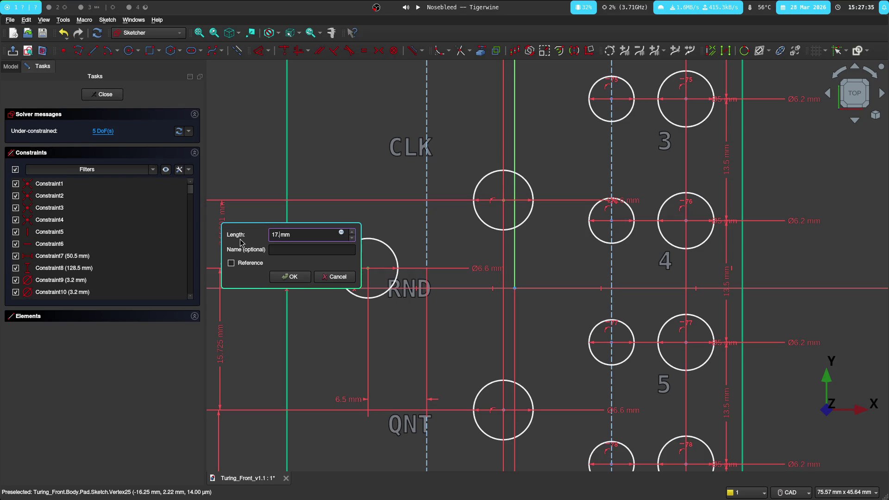
key("Return")
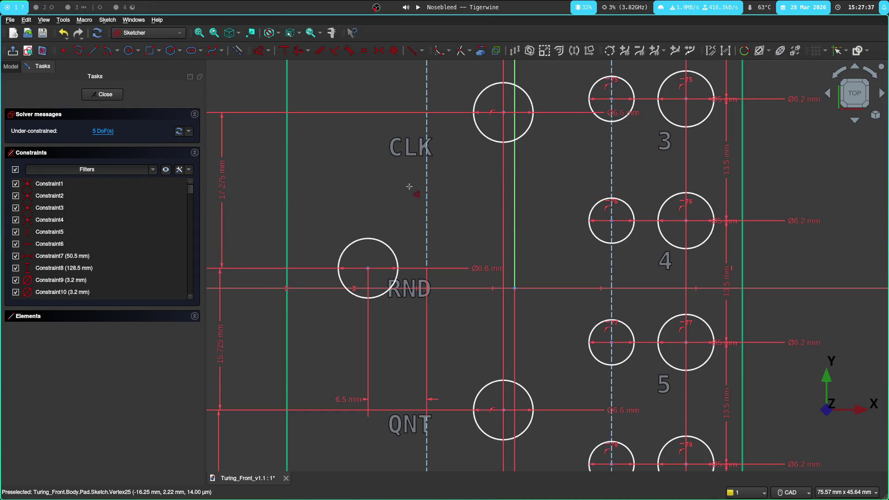
scroll(408, 186, "down", 3)
scroll(408, 186, "down", 2)
Step: Return to KiCad, frame the microcontroller area and start the Measure tool
key("super+3")
key("super+2")
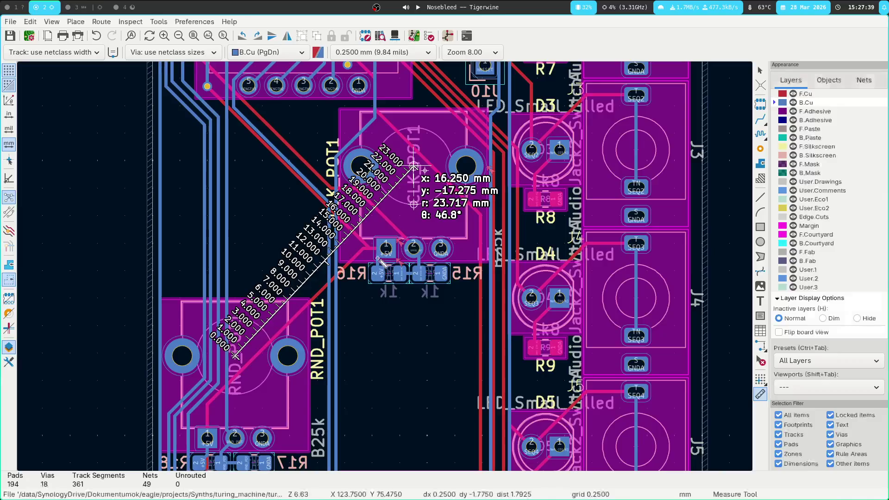
key("Escape")
middle_click_drag(281, 183, 321, 363)
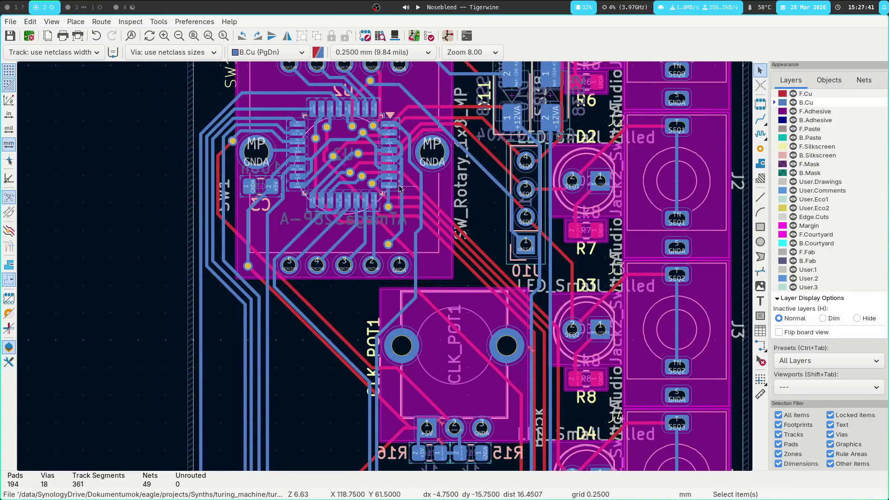
key("ctrl+shift+m")
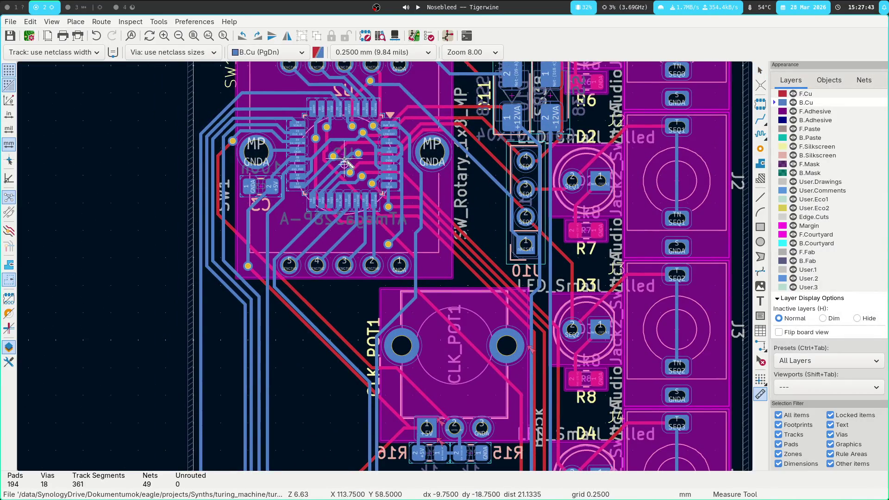
scroll(346, 164, "up", 2)
scroll(383, 266, "up", 2)
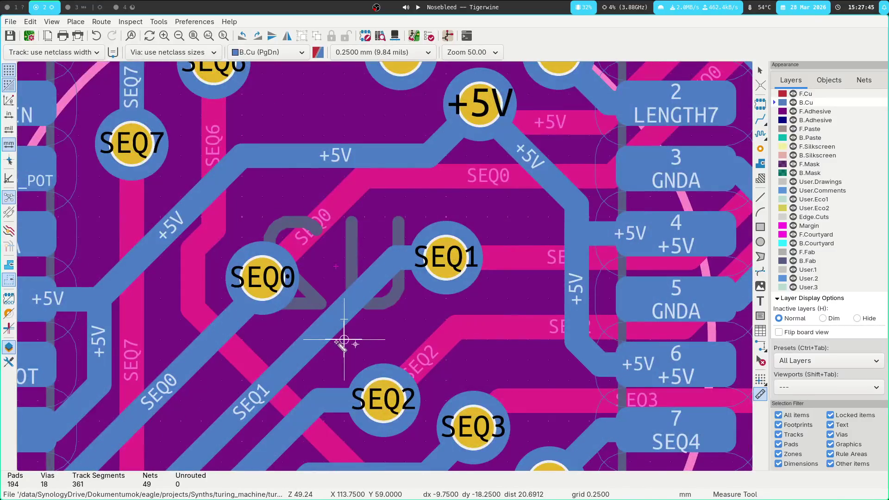
scroll(343, 341, "down", 1)
scroll(385, 276, "down", 1)
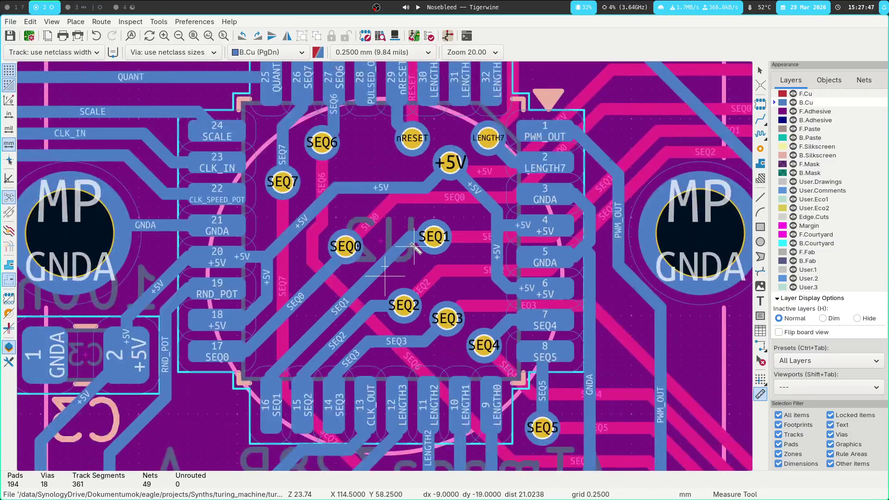
Step: With only front layers shown, measure CLK_POT1's 10 by 16.475 mm offset, then return to FreeCAD
left_click(386, 276)
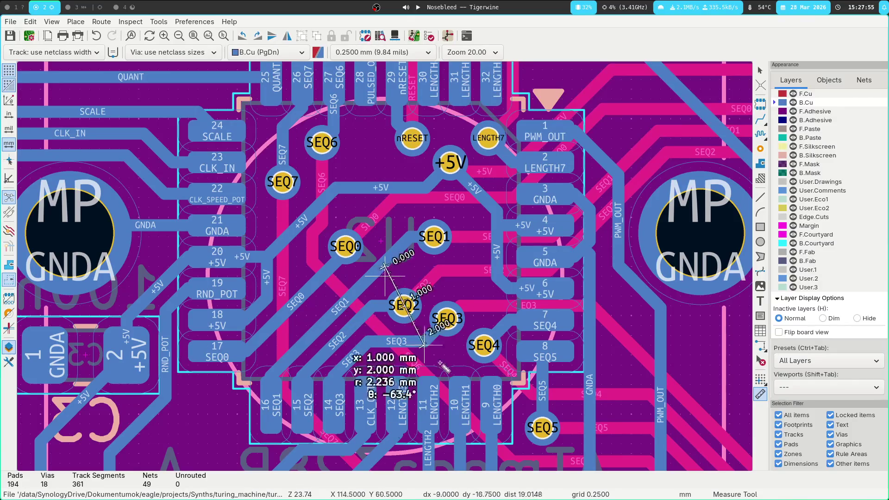
key("Escape")
left_click(396, 286)
scroll(474, 398, "down", 1)
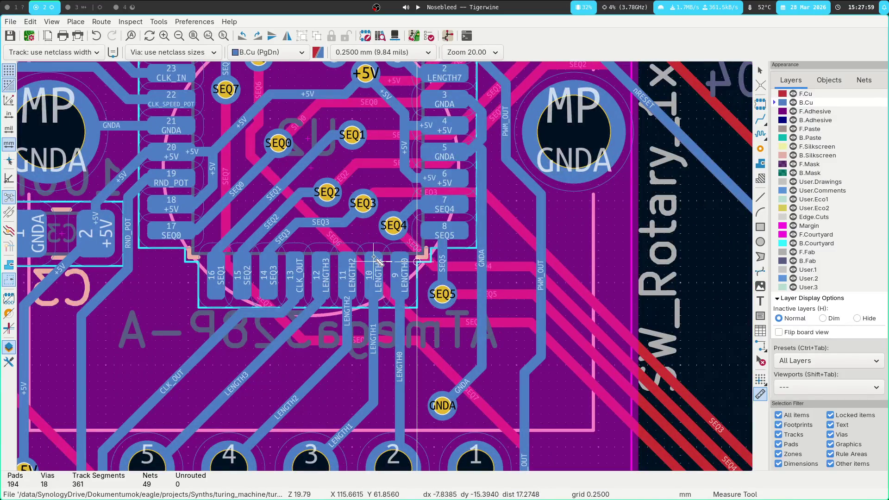
key("ctrl+Tab")
left_click(430, 273)
scroll(383, 267, "down", 1)
left_click(373, 234)
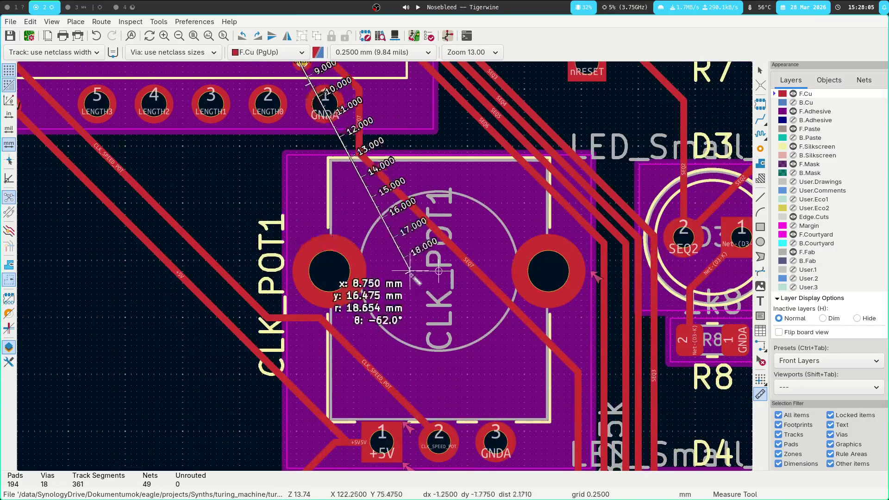
scroll(417, 275, "up", 1)
scroll(443, 289, "up", 1)
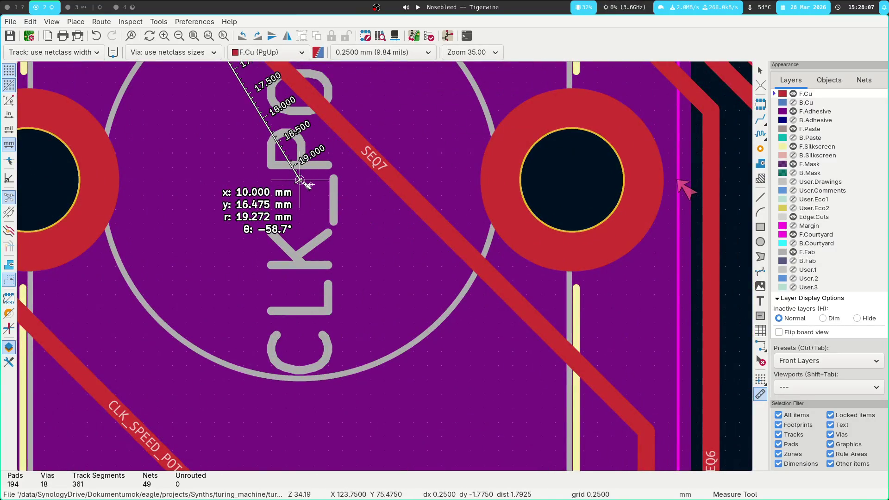
scroll(219, 222, "down", 2)
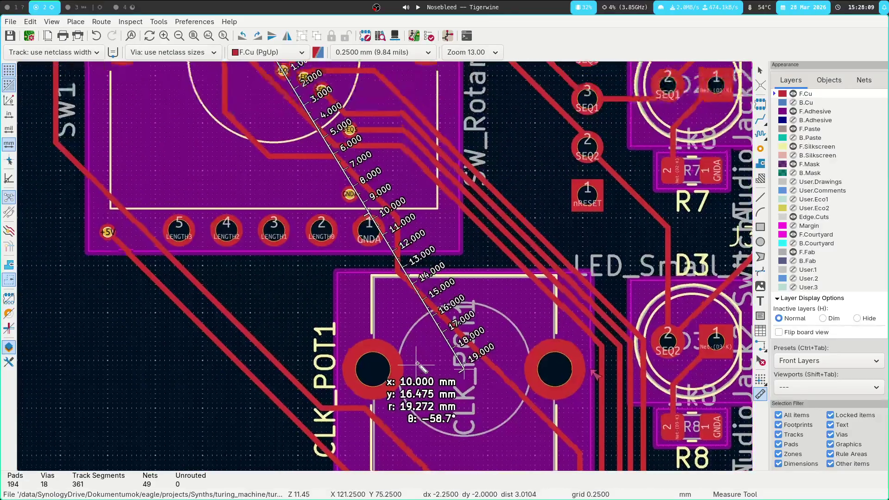
middle_click_drag(238, 268, 249, 297)
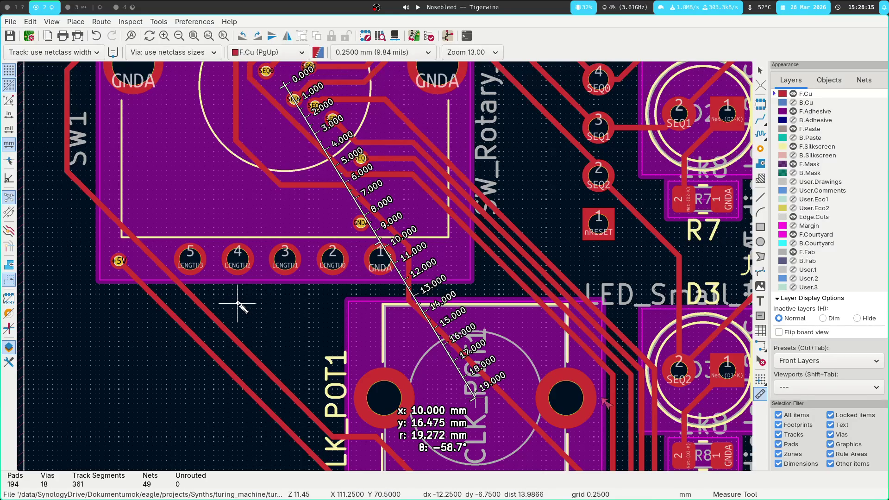
key("super+1")
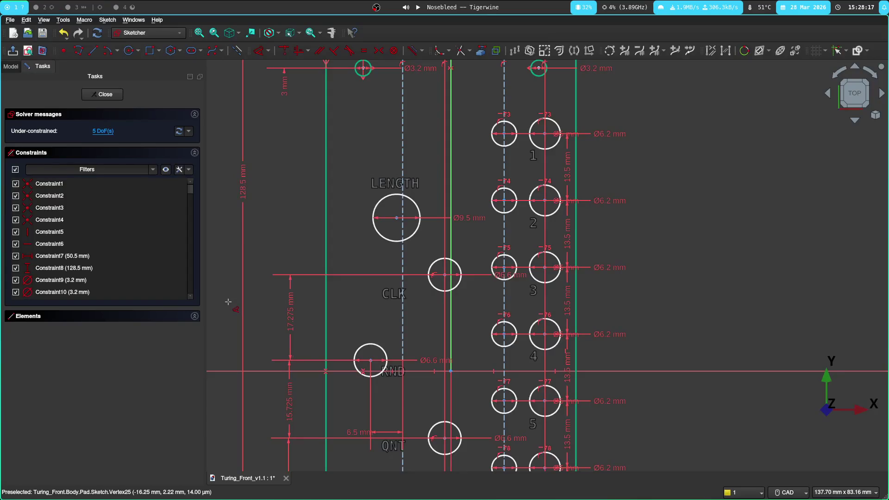
Step: Fix the LENGTH hole 16.475 mm below the top edge, checking the offset against the PCB
middle_click_drag(384, 208, 445, 311)
left_click(452, 347)
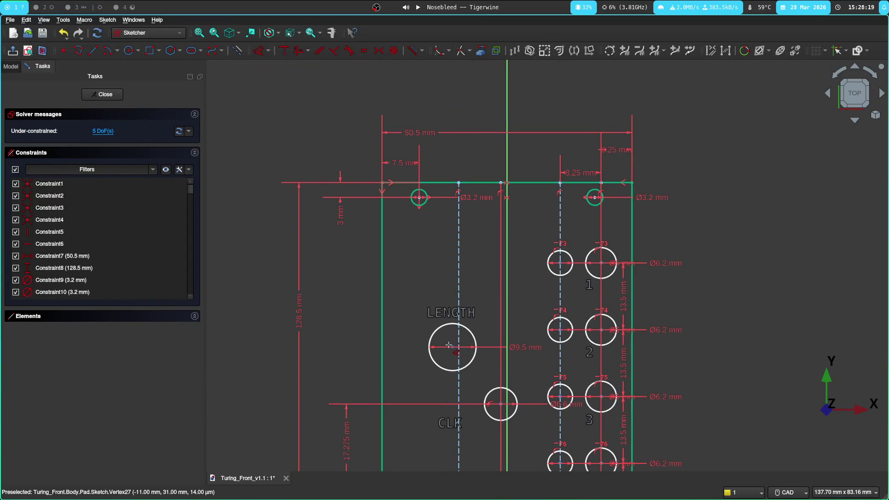
left_click(501, 403)
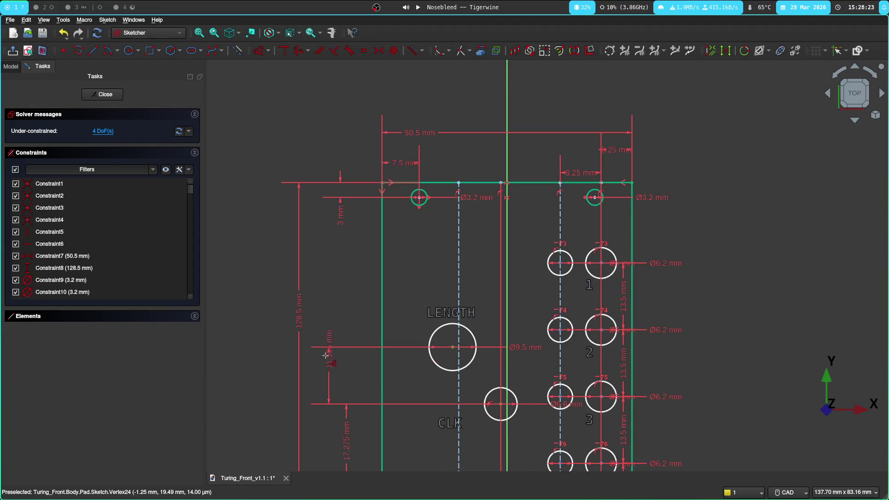
left_click(339, 368)
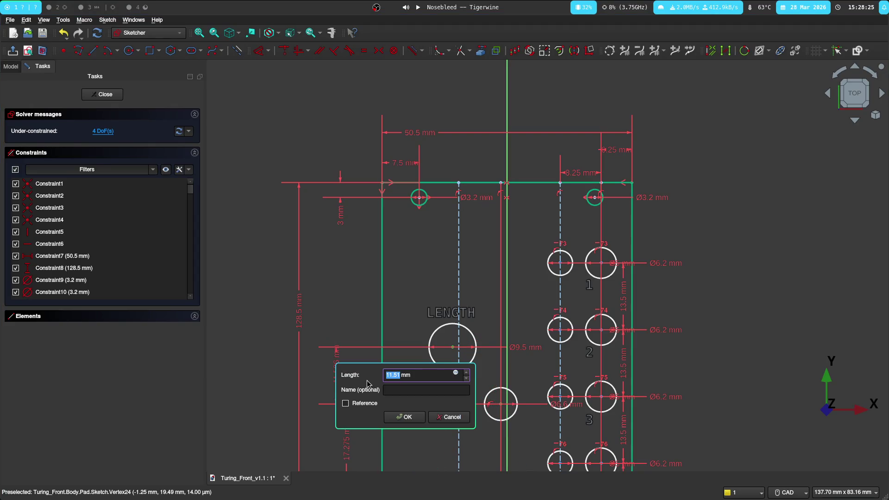
key("super+2")
key("alt+Tab")
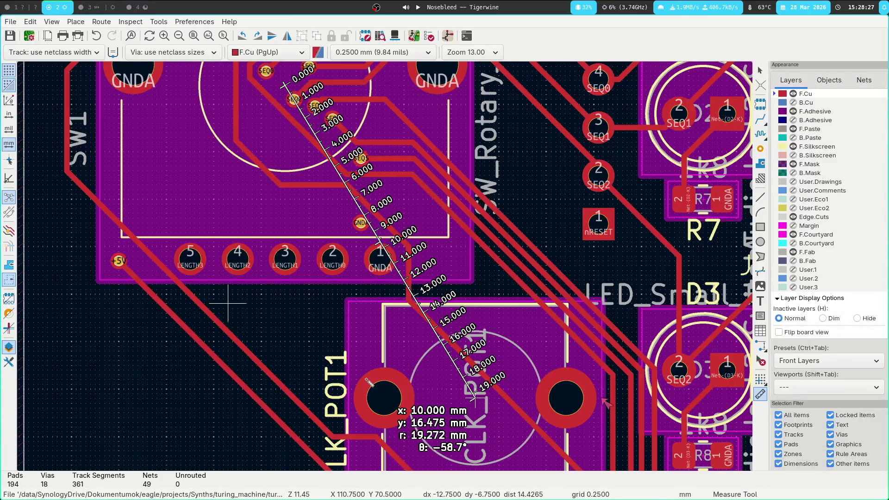
key("super+1")
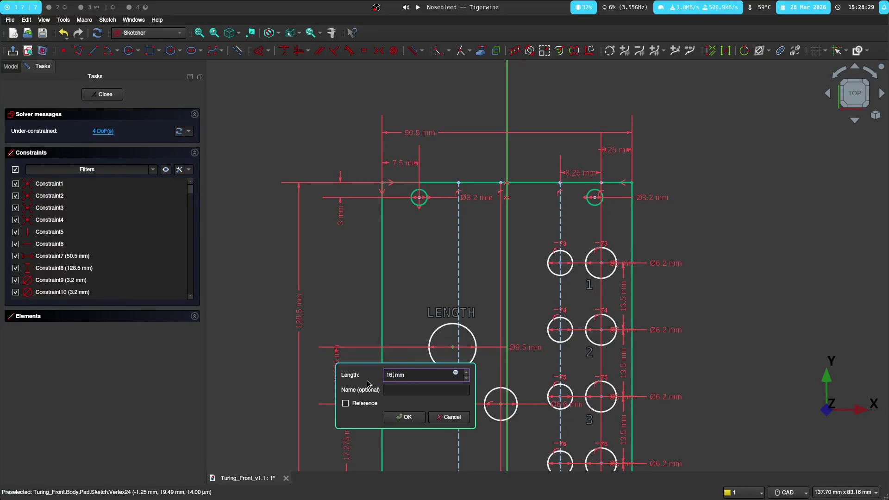
key("Return")
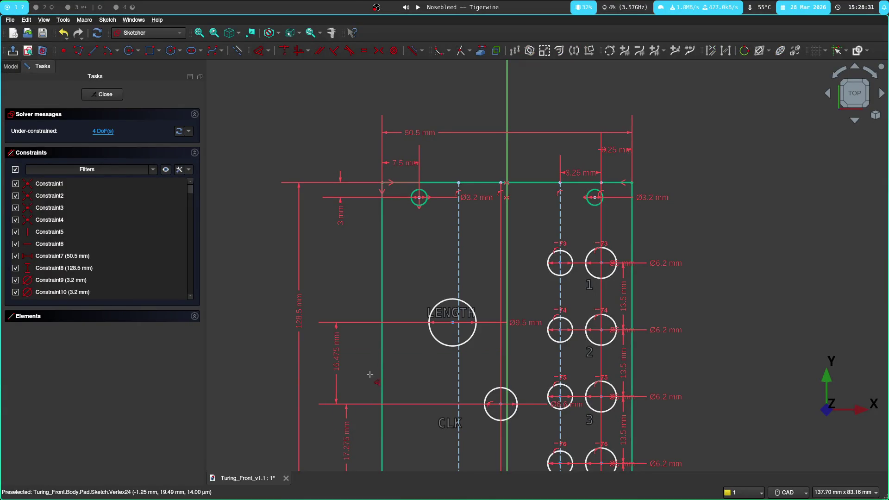
Step: Attempt a horizontal distance to the LENGTH hole and undo the over-constraining dimension
middle_click_drag(348, 345, 299, 200)
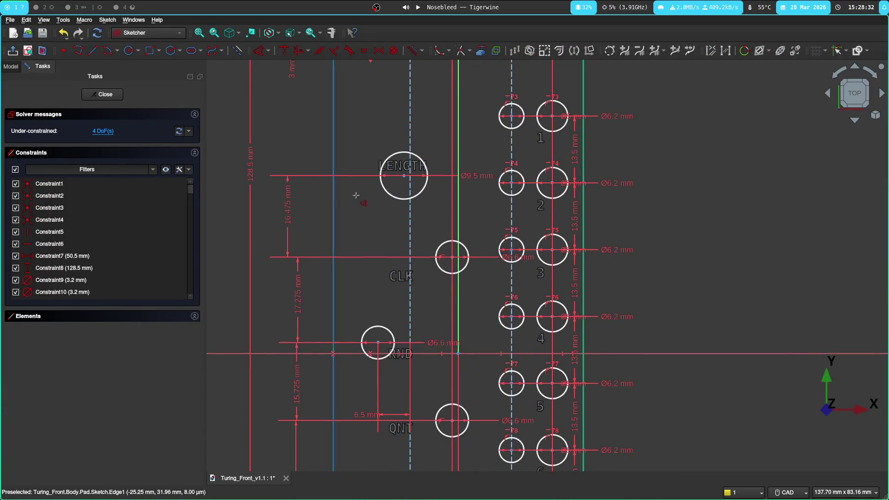
key("d")
left_click(408, 180)
left_click(457, 174)
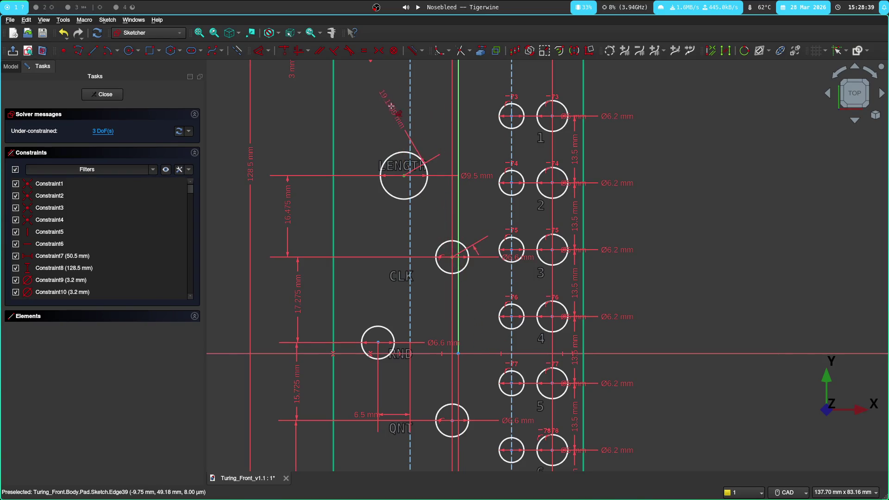
left_click(403, 88)
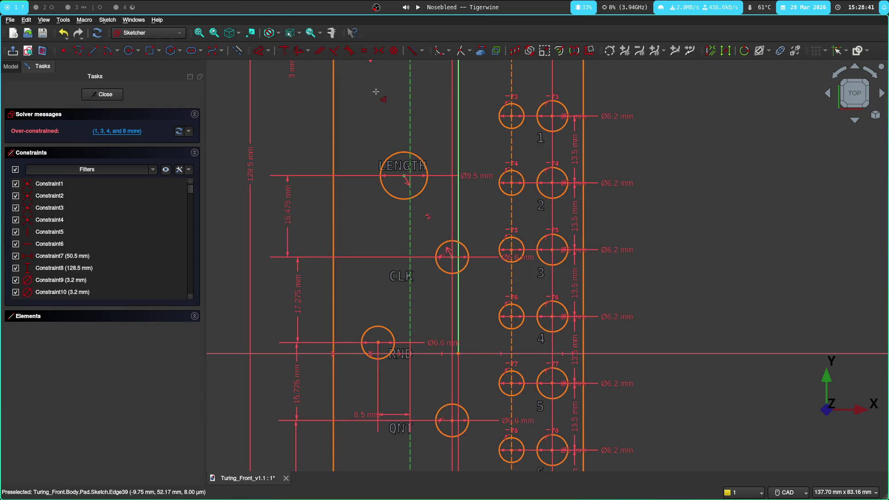
key("Up")
key("d")
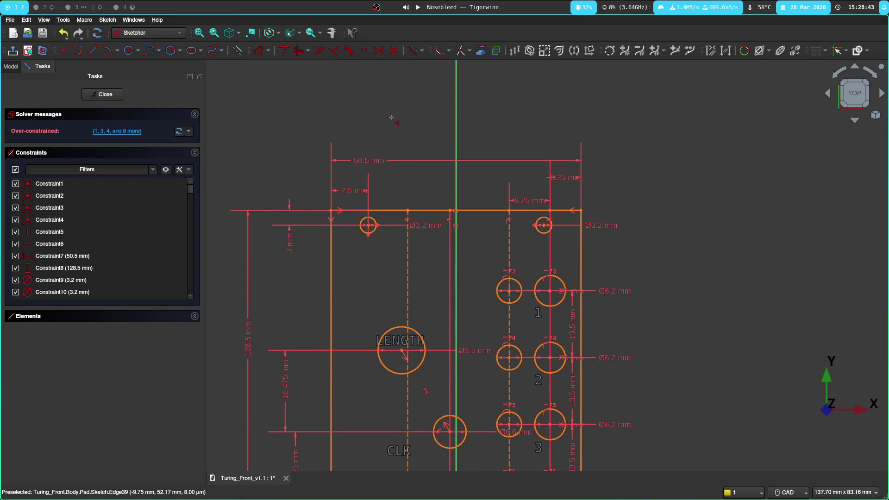
key("ctrl+z")
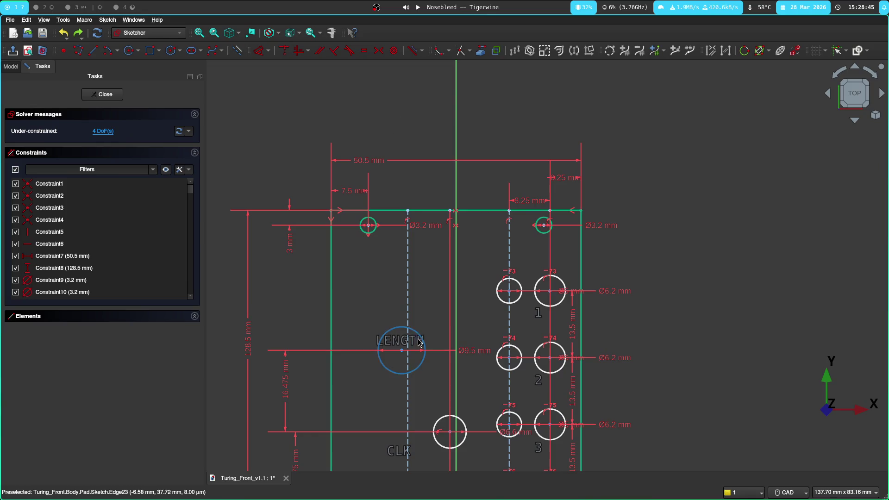
Step: Fix the LENGTH hole 10 mm sideways, checking the offset against the PCB
key("d")
left_click(403, 350)
left_click(448, 432)
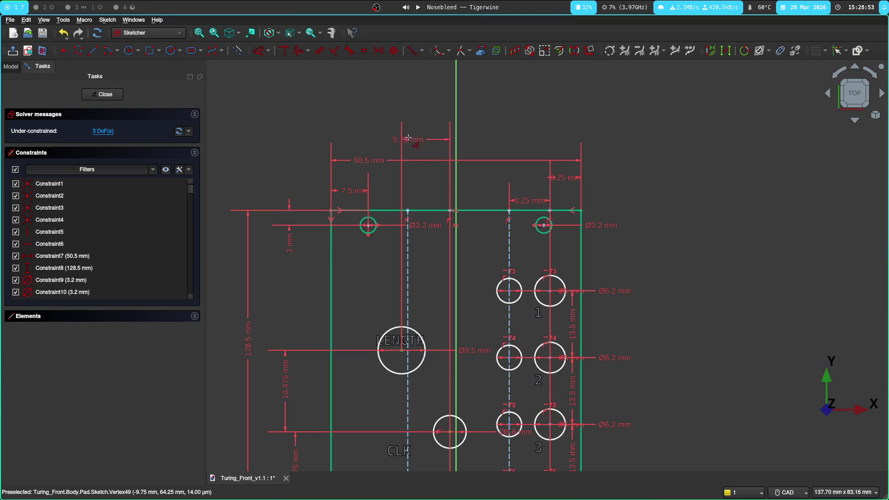
left_click(423, 139)
key("super+2")
key("alt+Tab")
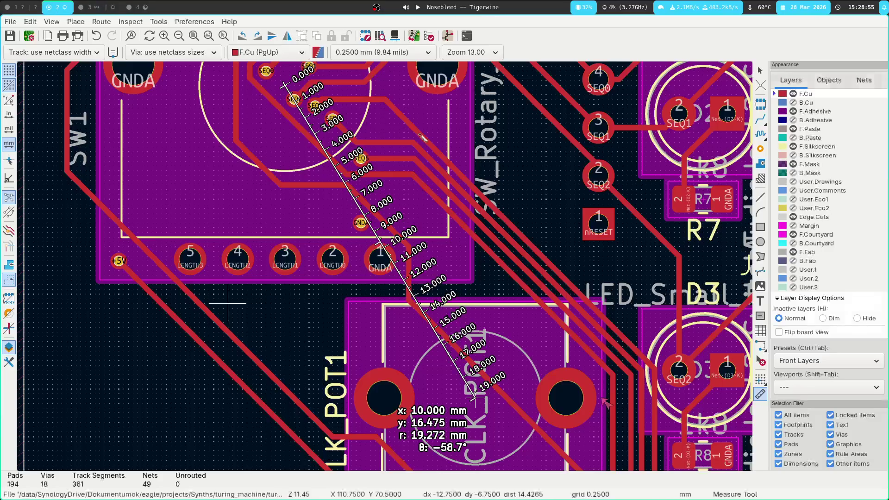
key("super+1")
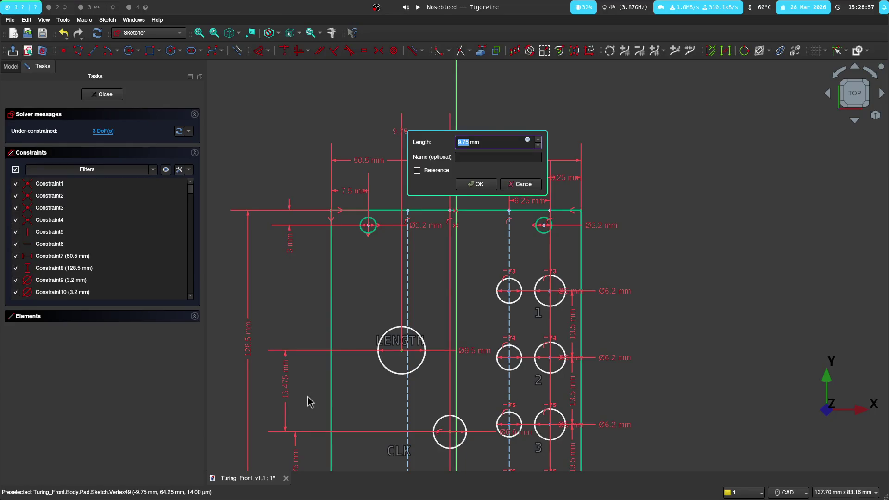
key("Return")
scroll(265, 254, "down", 1)
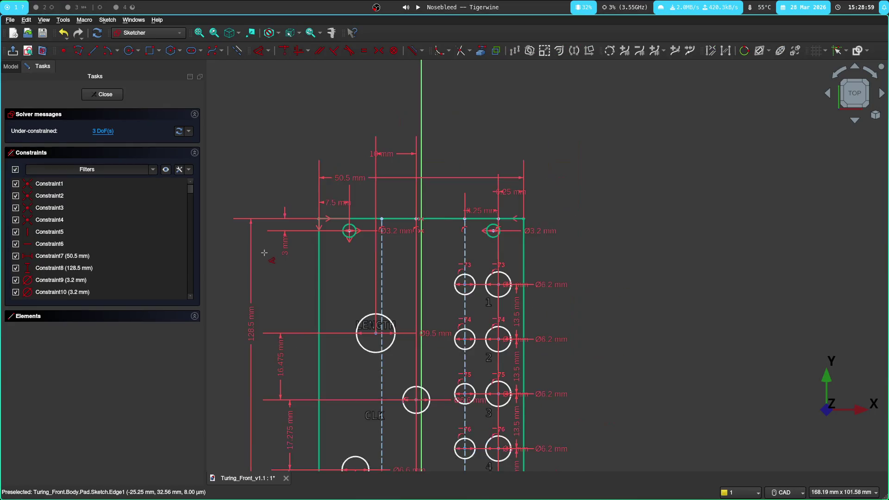
scroll(635, 192, "down", 2)
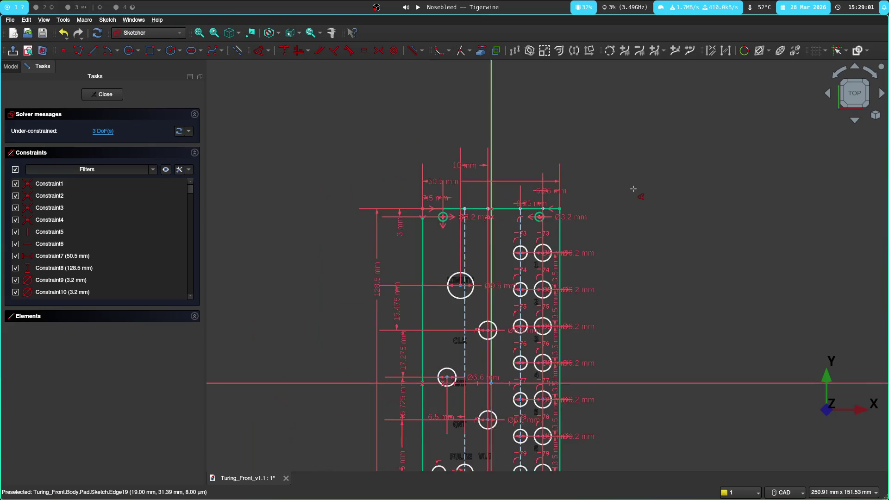
middle_click_drag(661, 204, 658, 153)
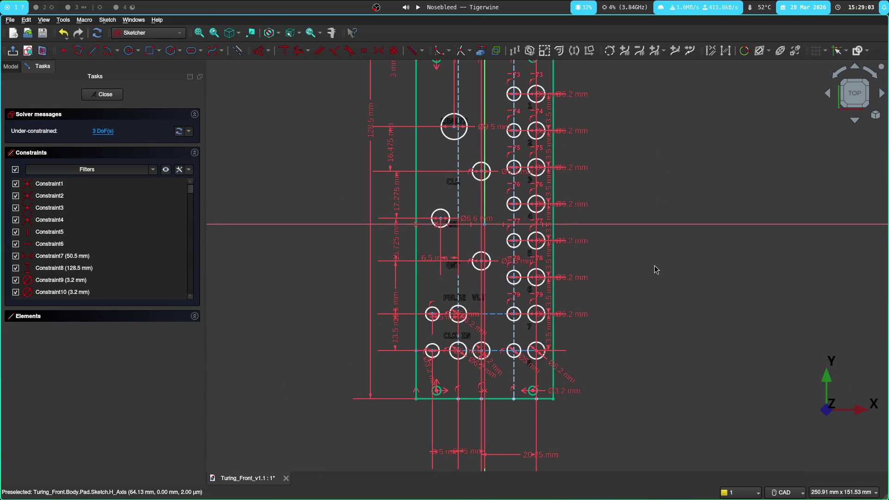
scroll(654, 269, "up", 3)
scroll(589, 314, "down", 1)
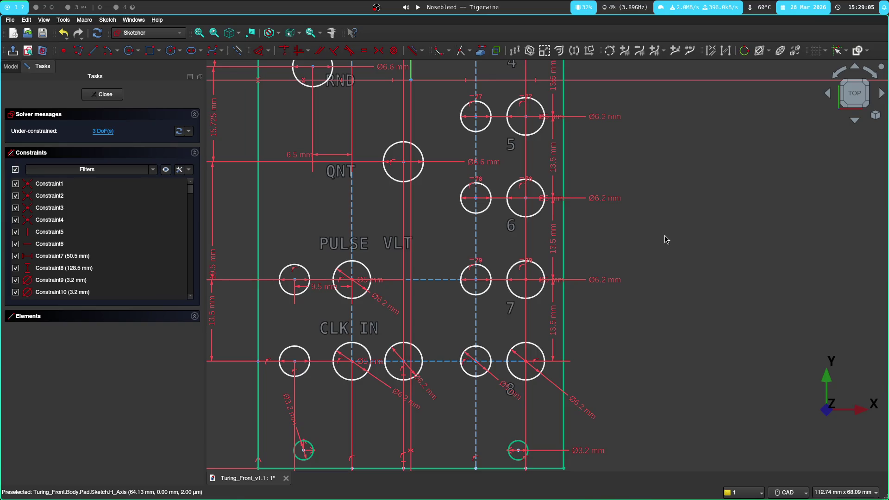
middle_click_drag(662, 236, 690, 147)
middle_click_drag(673, 327, 672, 227)
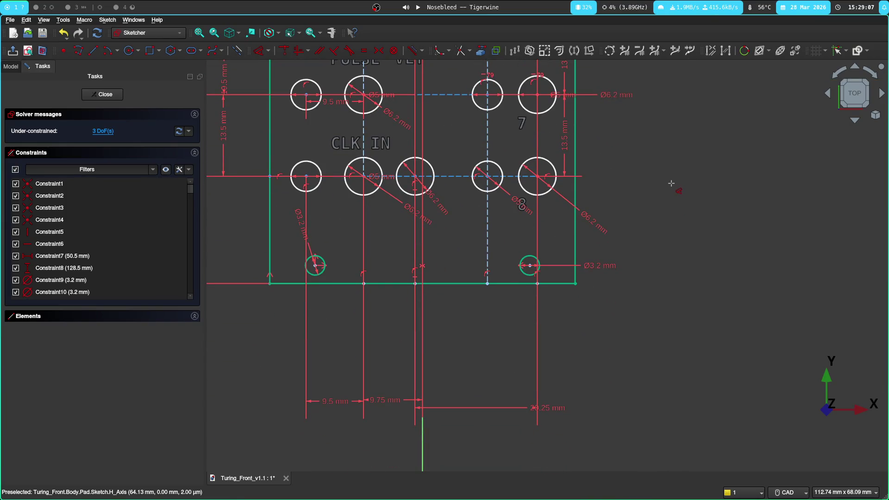
middle_click_drag(671, 184, 649, 251)
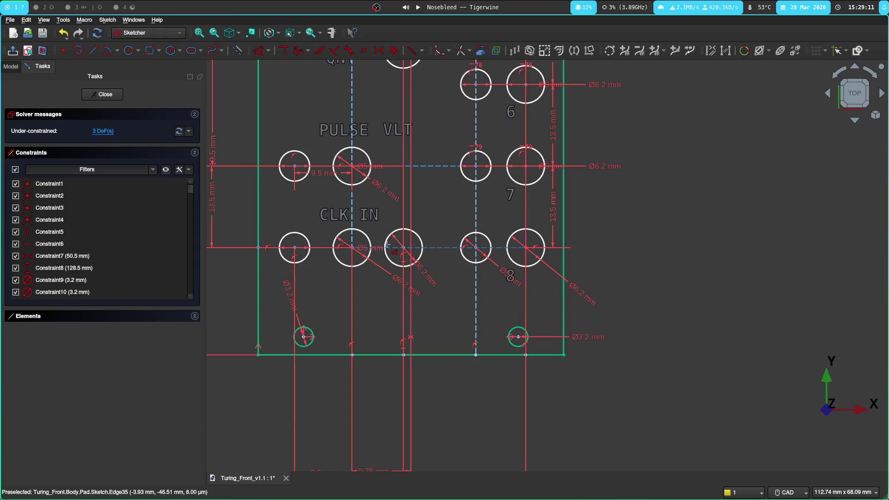
middle_click_drag(628, 132, 624, 191)
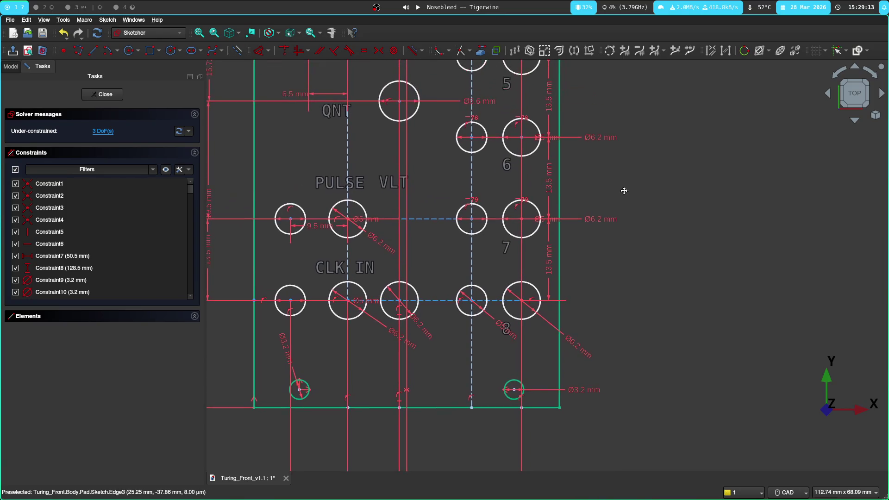
mouse_move(619, 139)
middle_mouse_down()
mouse_move(615, 303)
mouse_move(595, 88)
middle_mouse_up()
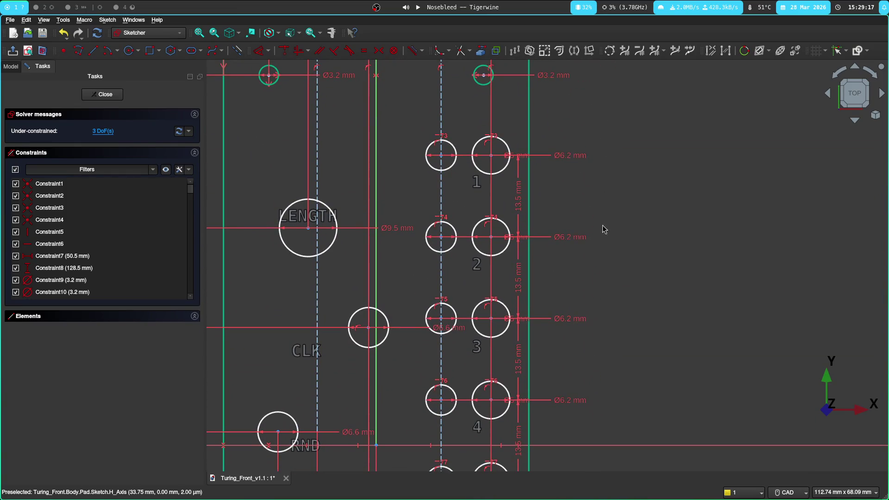
scroll(604, 230, "down", 3)
mouse_move(591, 239)
middle_mouse_down()
mouse_move(601, 179)
mouse_move(582, 86)
mouse_move(576, 115)
middle_mouse_up()
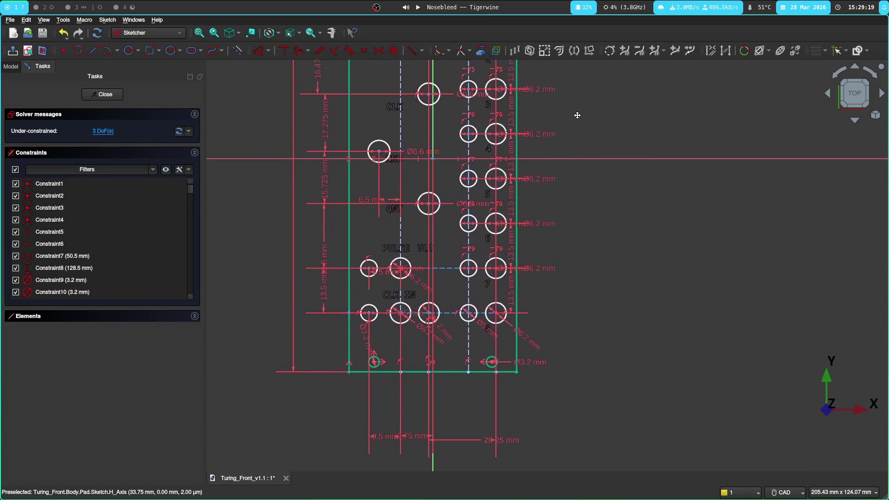
scroll(542, 275, "up", 5)
middle_click_drag(541, 276, 630, 132)
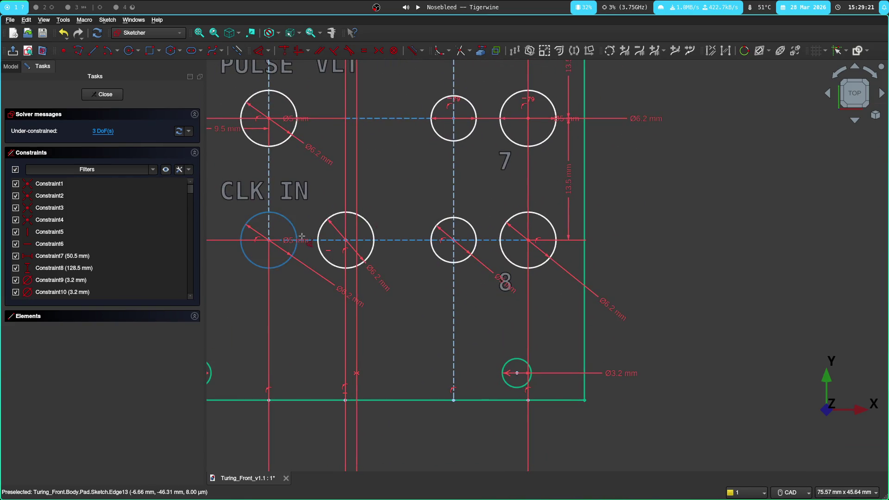
scroll(596, 174, "down", 2)
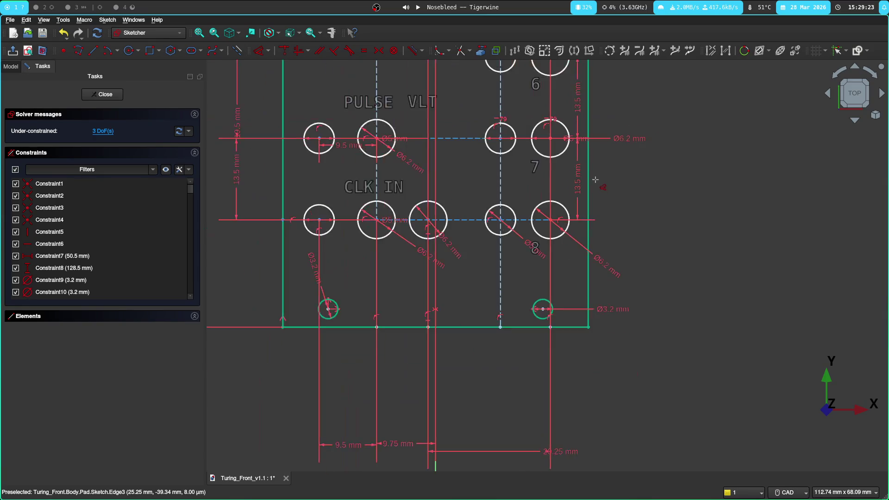
middle_click_drag(604, 187, 645, 225)
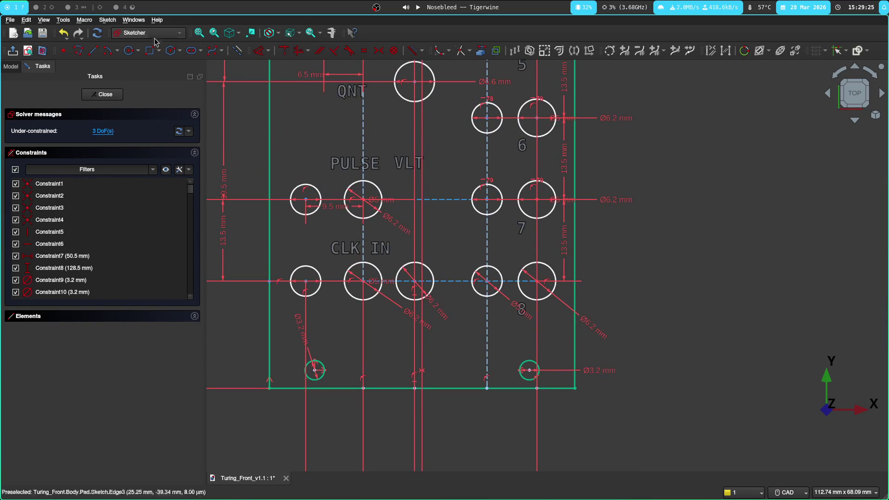
left_click(74, 6)
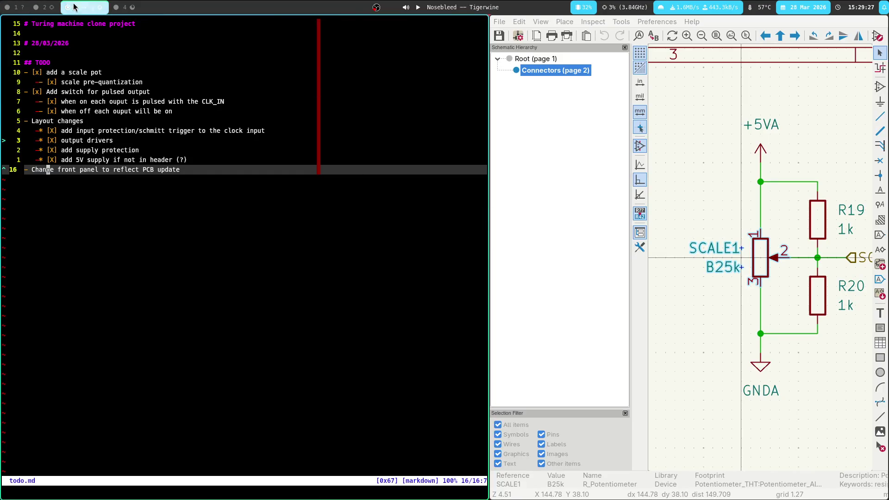
Step: Measure the 23.75 mm offset to CLK_POT1 on the KiCad board and return to FreeCAD
left_click(44, 6)
scroll(168, 354, "down", 1)
scroll(166, 355, "down", 1)
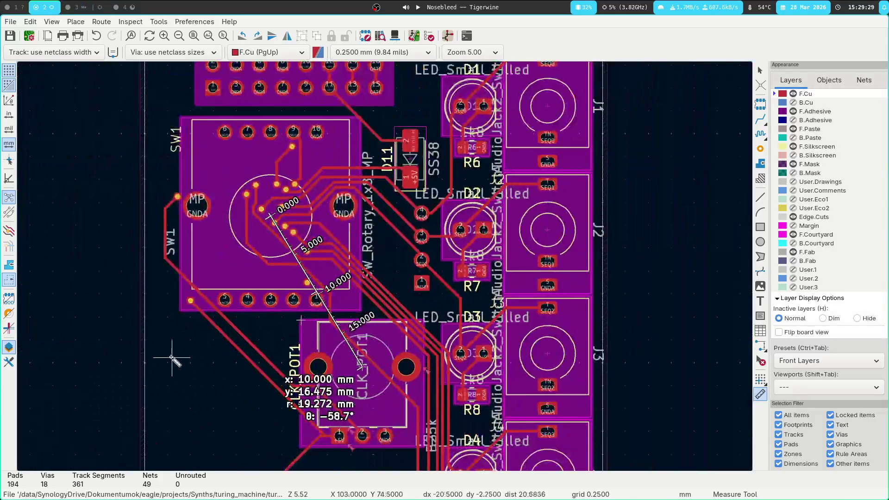
left_click(144, 357)
left_click(602, 357)
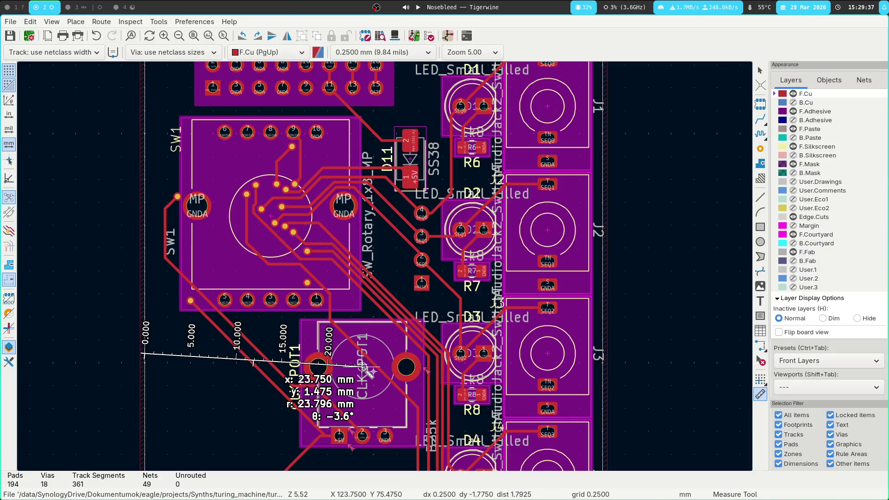
key("super+1")
scroll(411, 259, "up", 3)
scroll(411, 259, "up", 3)
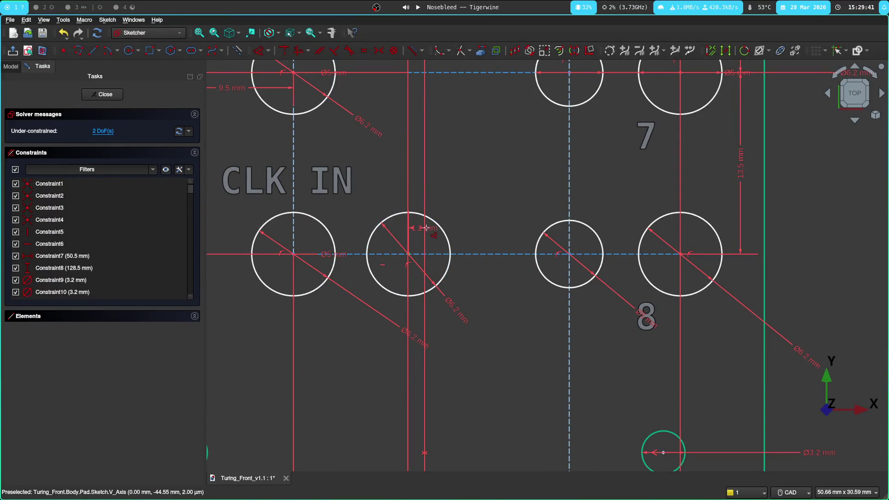
Step: Constrain the two bottom guide lines horizontally at 50.5 − 23.75 mm
middle_click_drag(455, 407, 450, 166)
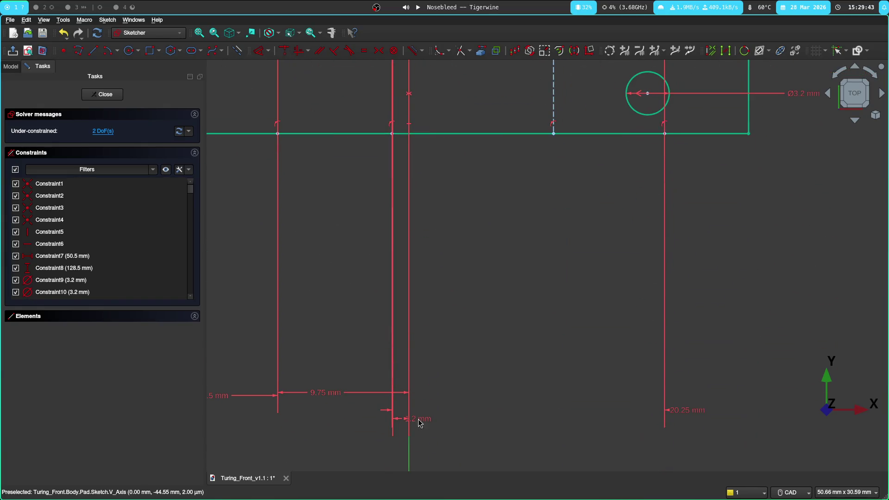
left_click(421, 422)
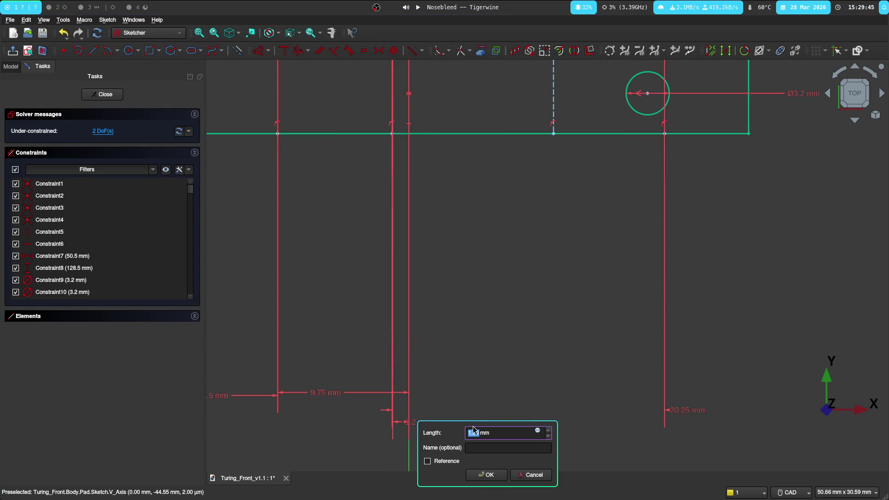
type("50")
key("Return")
scroll(459, 346, "down", 3)
scroll(482, 294, "down", 1)
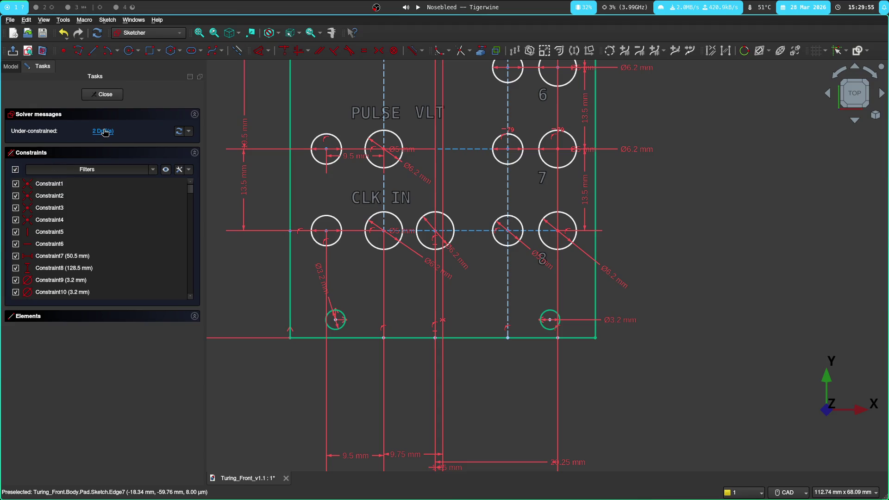
middle_click_drag(267, 98, 263, 122)
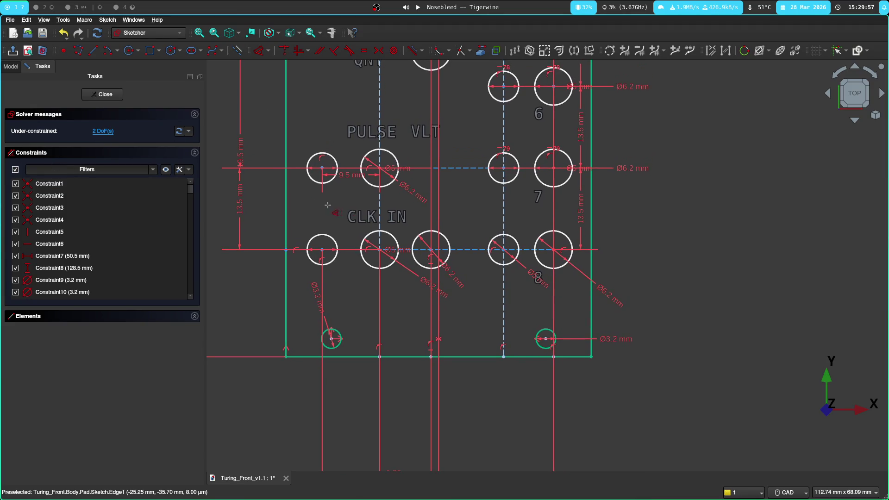
scroll(353, 181, "down", 2)
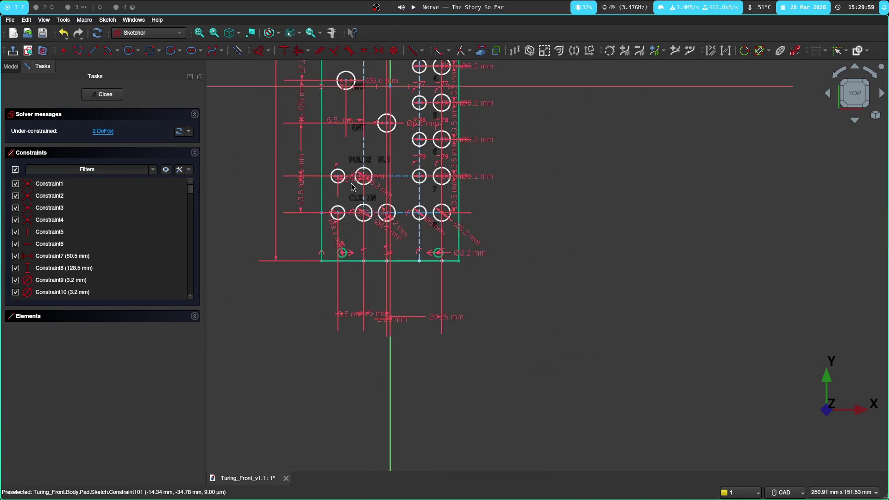
scroll(356, 284, "up", 2)
scroll(348, 226, "down", 2)
scroll(370, 269, "down", 3)
scroll(360, 188, "up", 3)
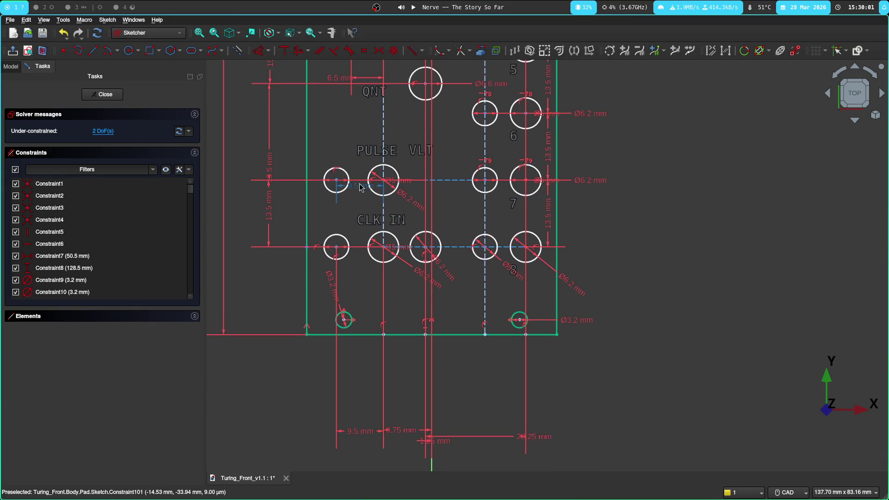
Step: Delete the small constraint beside CLK IN and move the 6.5 mm dimension above the panel
key("Delete")
scroll(347, 278, "down", 2)
scroll(341, 218, "up", 2)
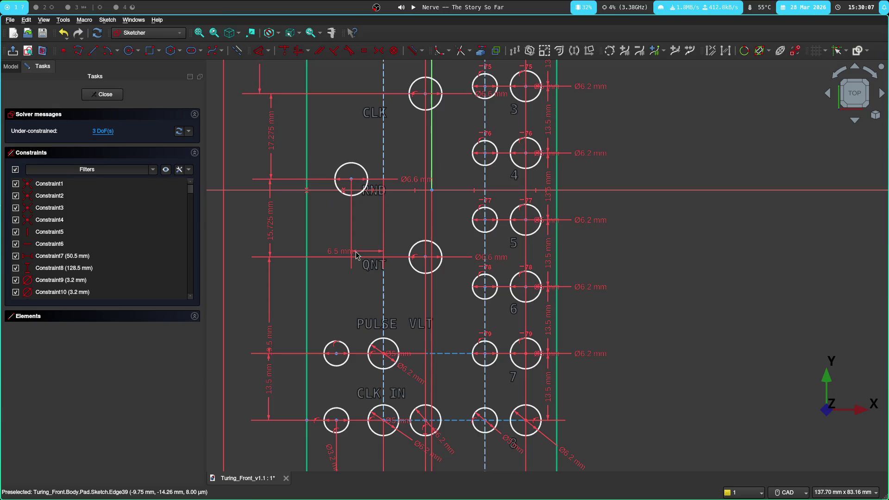
left_click(337, 253)
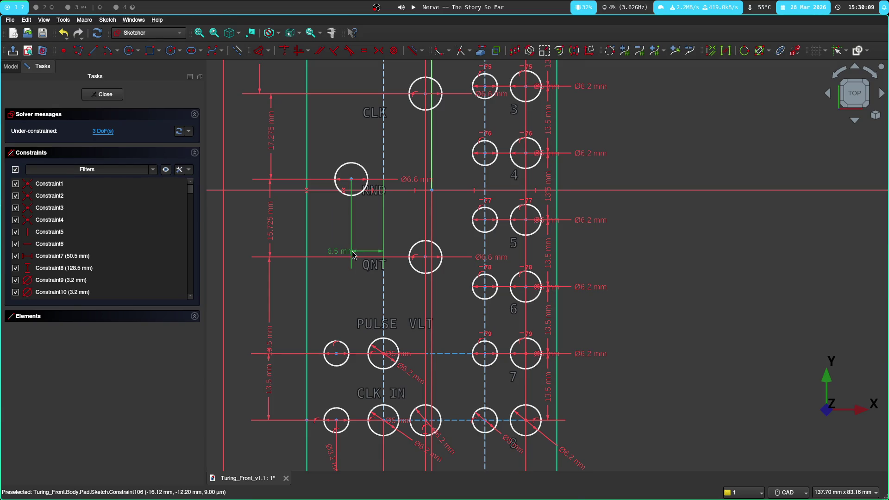
scroll(315, 187, "up", 2)
scroll(315, 186, "down", 1)
scroll(317, 159, "down", 1)
scroll(312, 382, "down", 1)
left_click_drag(318, 336, 337, 118)
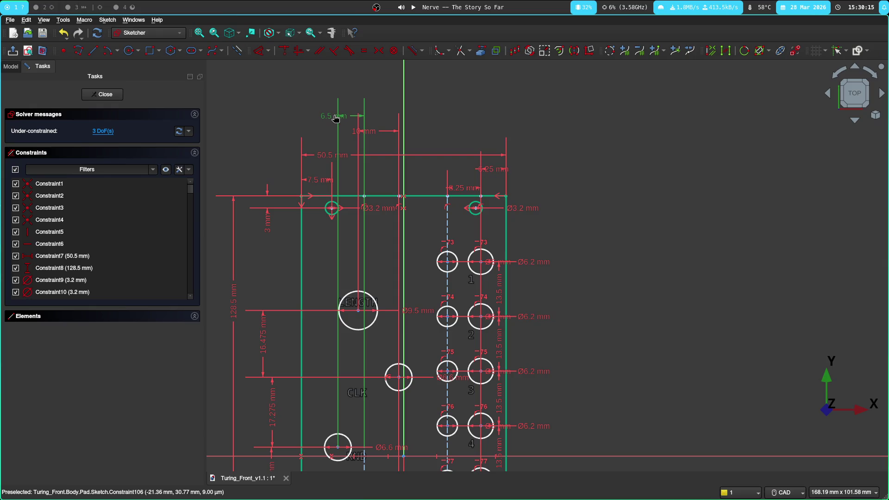
left_click(255, 123)
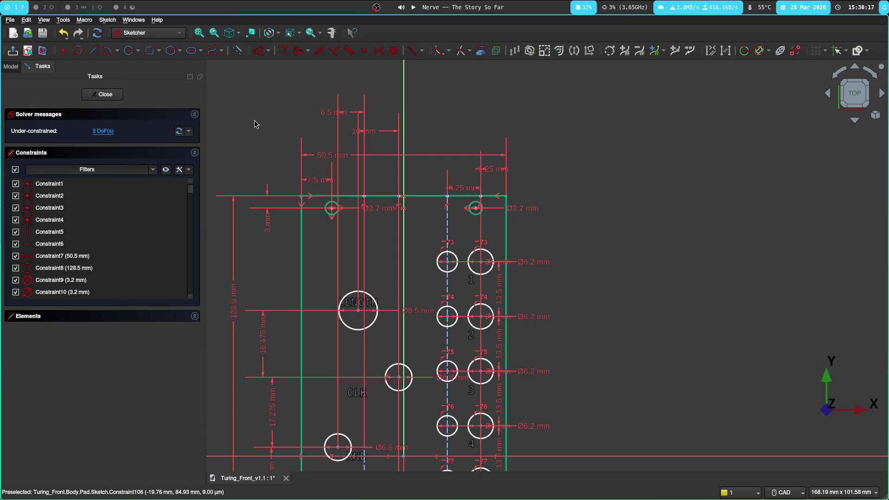
scroll(664, 324, "down", 2)
middle_click_drag(664, 324, 625, 146)
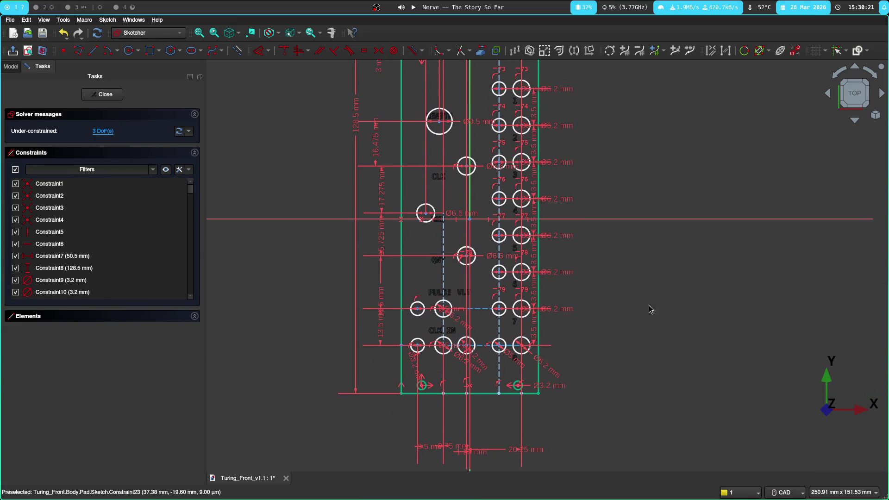
scroll(649, 307, "up", 1)
Step: Drag the 13.5 mm row-spacing dimensions of rows 1–2 through 7–8 right of the jack column
mouse_move(617, 318)
middle_mouse_down()
mouse_move(626, 242)
mouse_move(594, 252)
middle_mouse_up()
scroll(559, 276, "up", 3)
left_click_drag(486, 291, 562, 298)
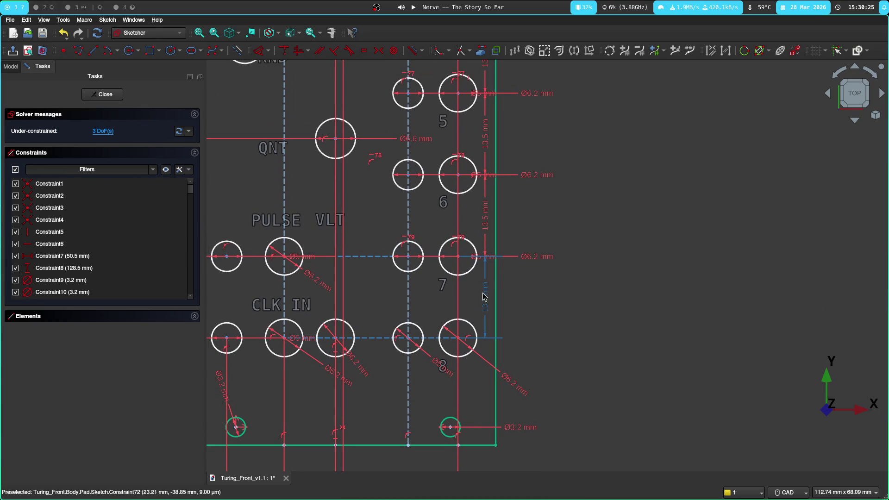
left_click_drag(495, 229, 563, 222)
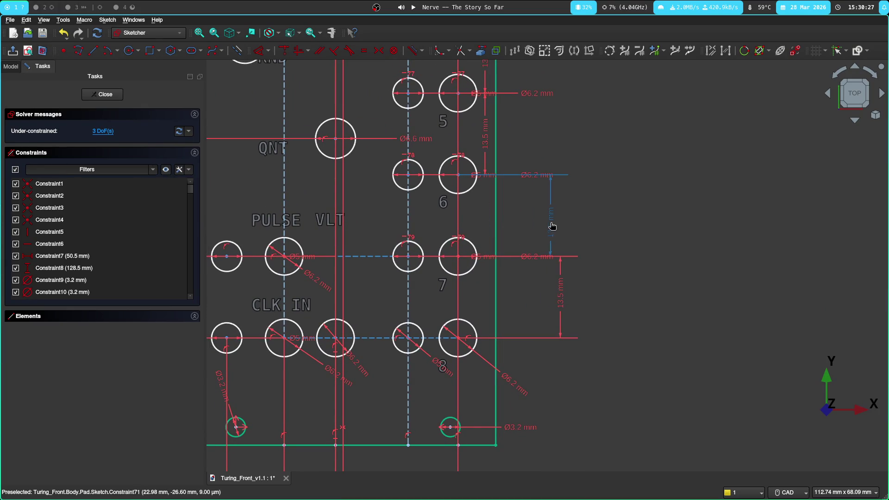
middle_click_drag(562, 223, 561, 308)
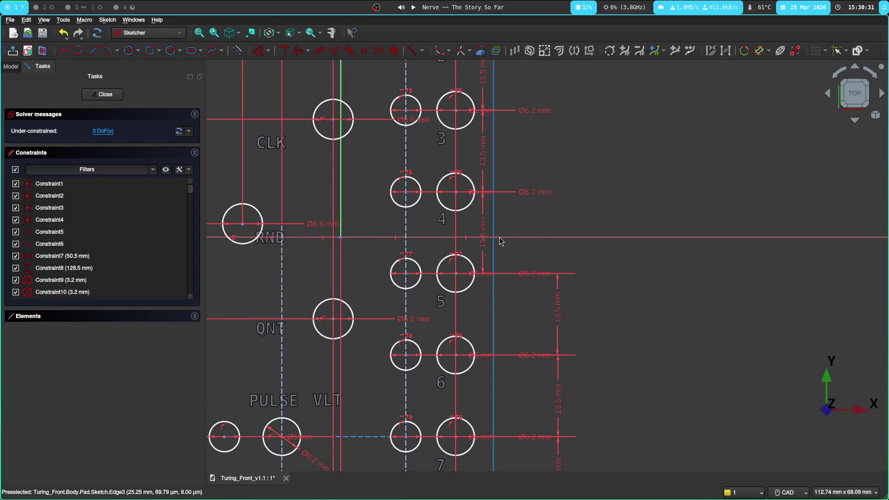
left_click_drag(486, 249, 560, 252)
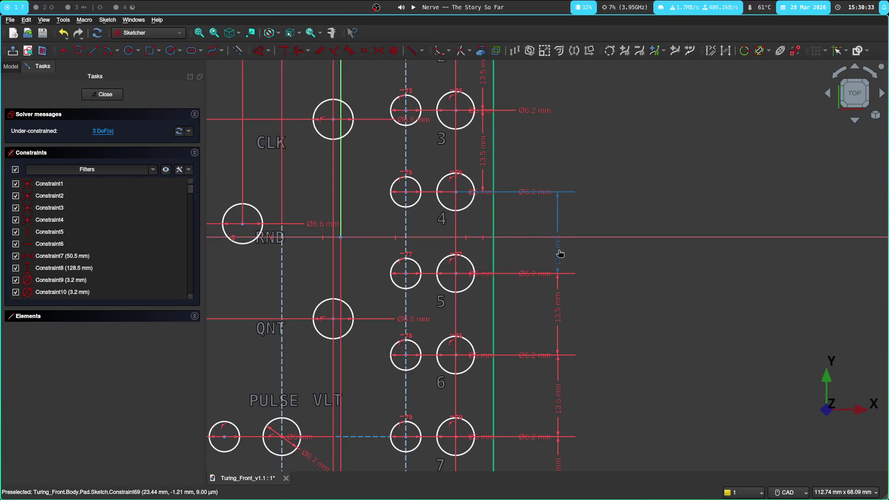
left_click(485, 159)
middle_click_drag(545, 123, 537, 289)
left_click(475, 240)
middle_click_drag(630, 88, 627, 240)
mouse_move(475, 306)
left_mouse_down()
mouse_move(471, 316)
mouse_move(560, 312)
left_mouse_up()
middle_click_drag(560, 312, 588, 230)
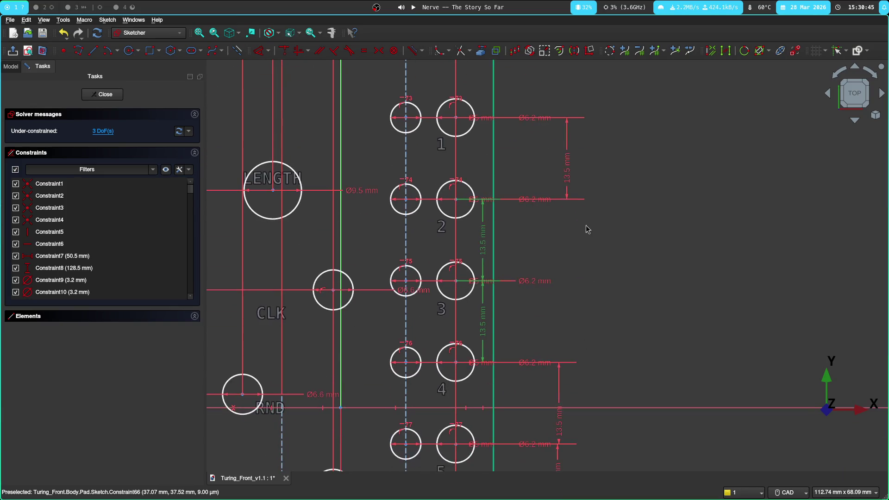
Step: Move the rows 2–3 and 3–4 spacing dimensions rightward and deselect
left_click_drag(484, 242, 568, 242)
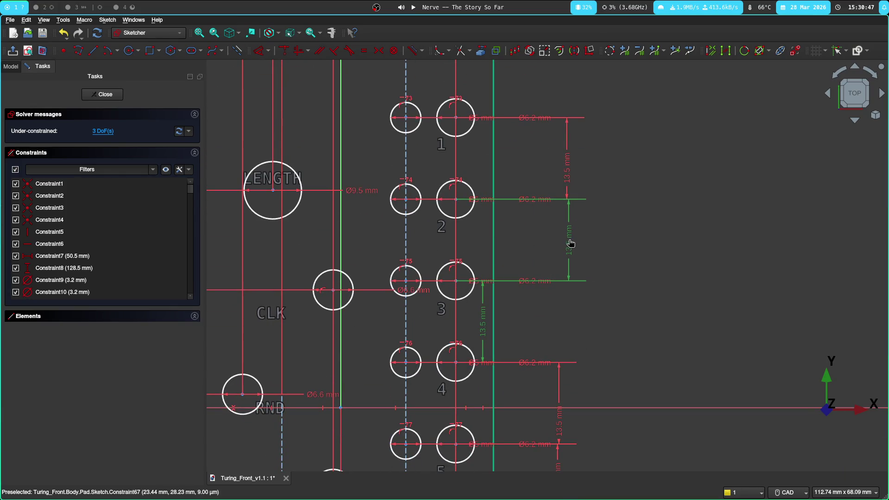
left_click_drag(485, 314, 570, 317)
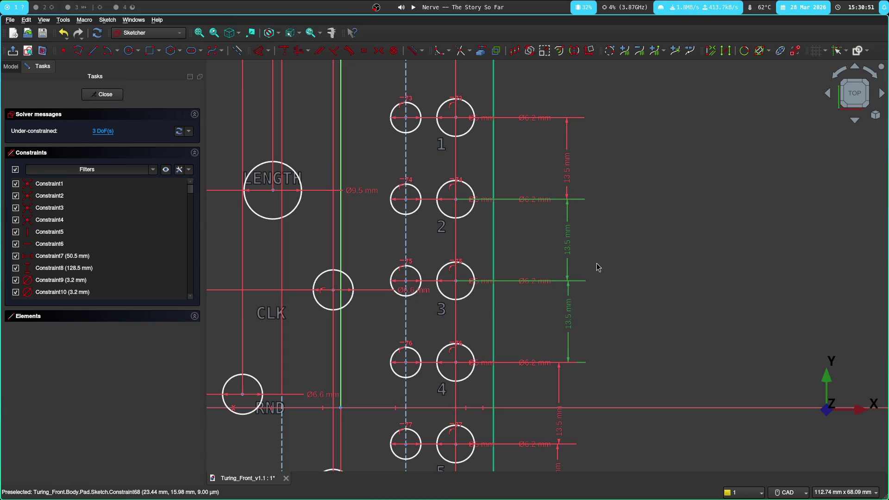
key("Escape")
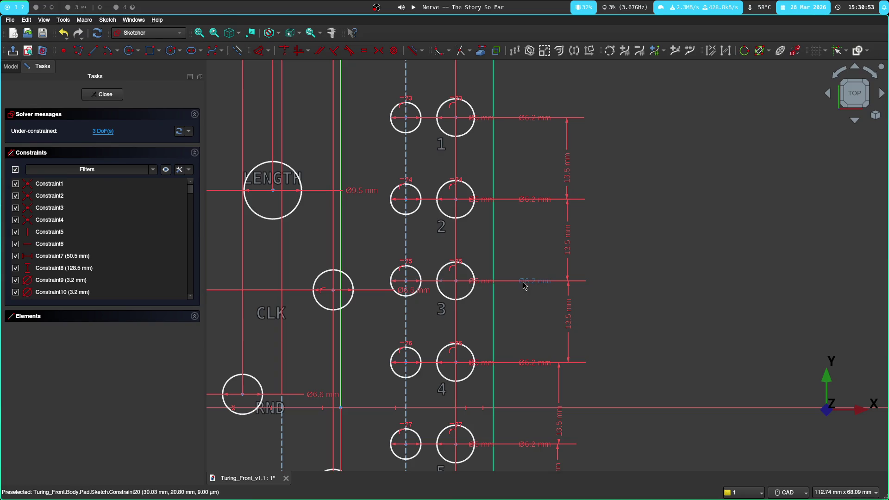
Step: Angle the Ø6.2, Ø5 and Ø6.6 mm diameter labels of holes 1–3 and CLK diagonally
left_click(524, 283)
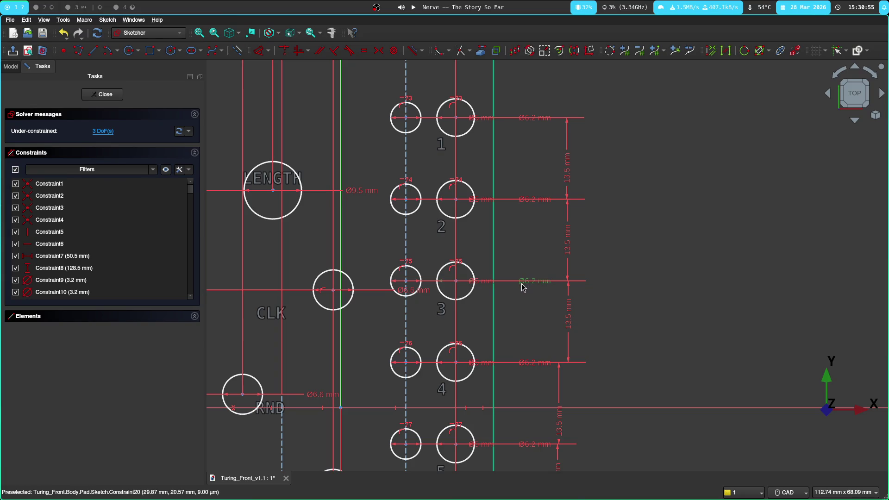
mouse_move(528, 288)
left_mouse_down()
mouse_move(532, 253)
mouse_move(512, 230)
left_mouse_up()
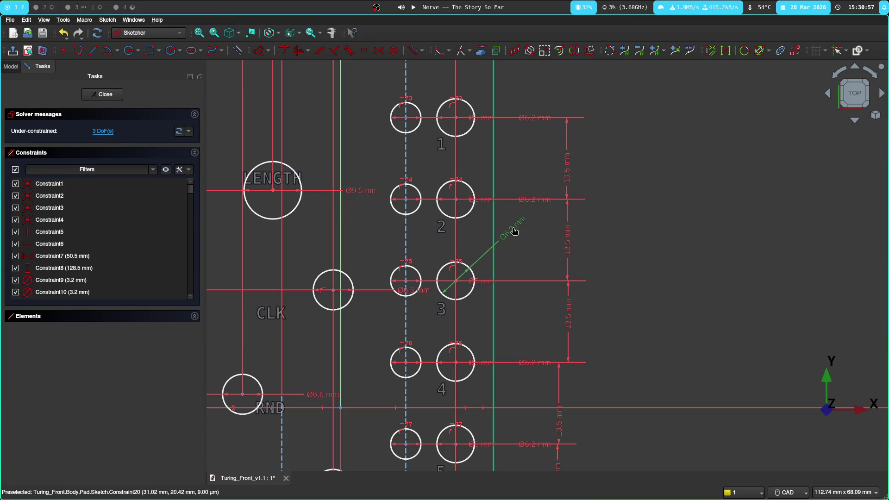
left_click_drag(484, 287, 427, 251)
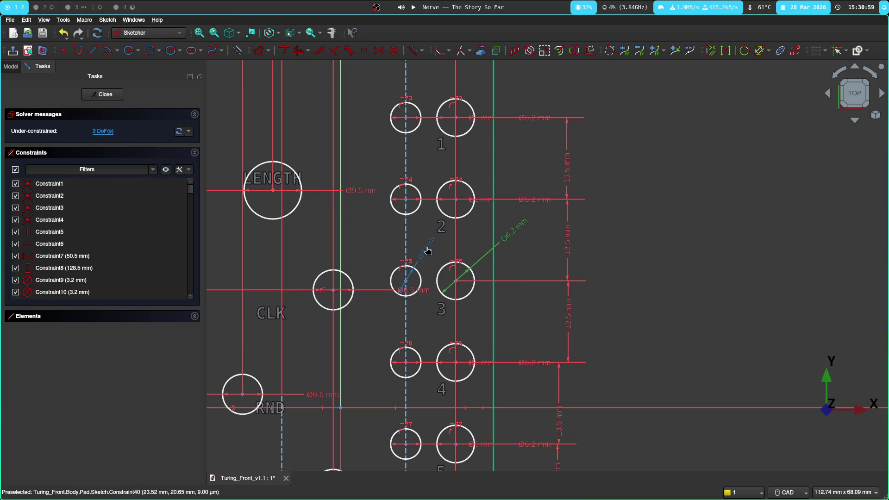
left_click_drag(422, 293, 364, 255)
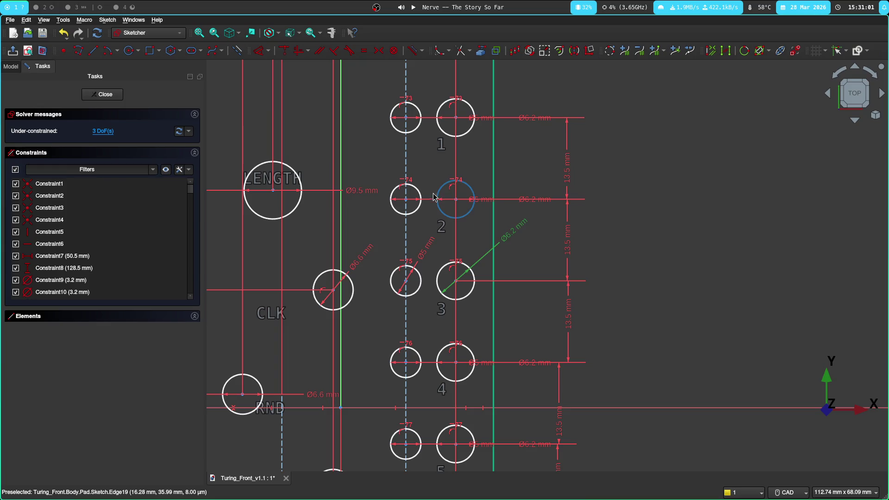
left_click_drag(481, 201, 432, 170)
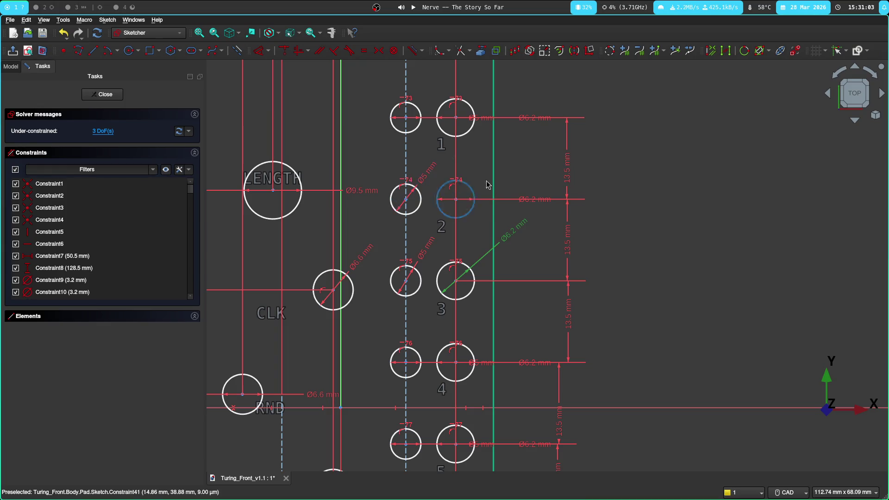
left_click_drag(537, 204, 482, 169)
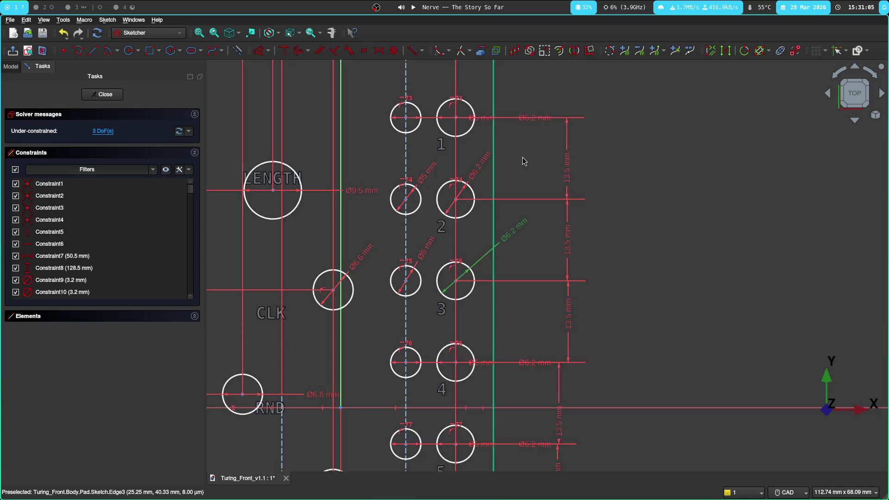
middle_click_drag(522, 159, 529, 199)
left_click_drag(530, 186, 480, 152)
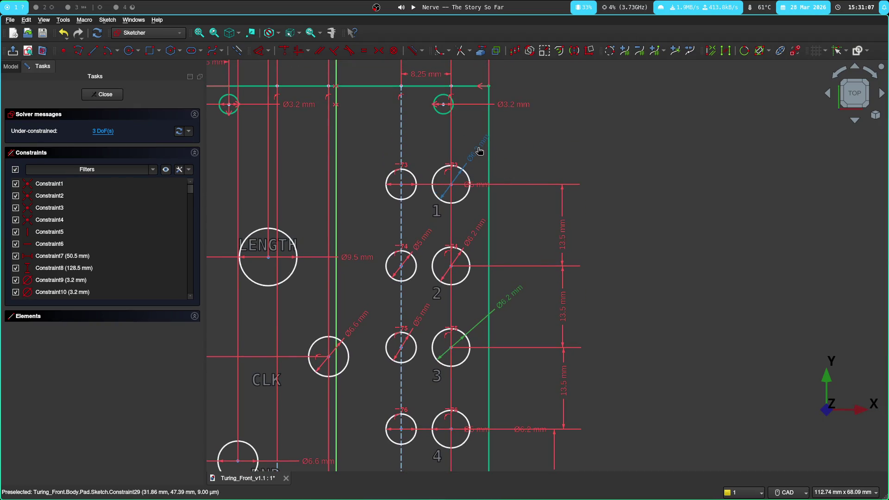
left_click_drag(477, 187, 429, 156)
key("Escape")
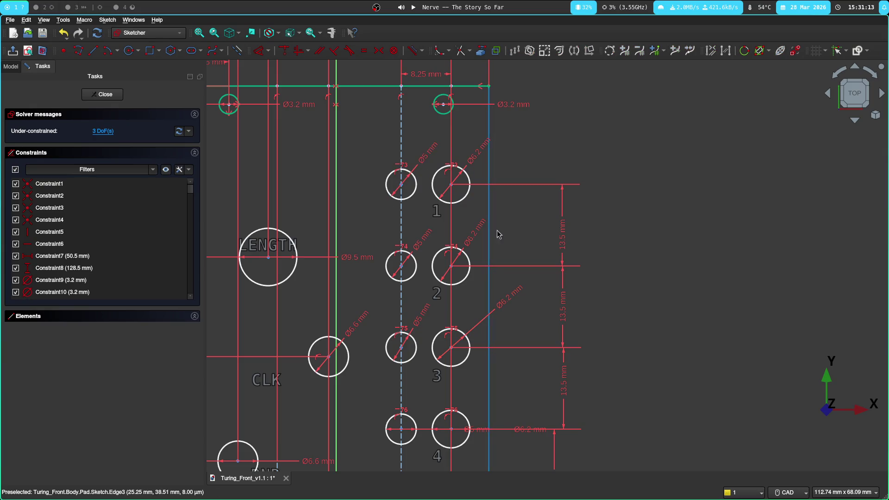
middle_click_drag(498, 235, 786, 202)
Step: Reposition the 16.475 mm, Ø3.2 mm, Ø9.5 mm and 13.5 mm labels so they read clearly
left_click_drag(418, 270, 428, 270)
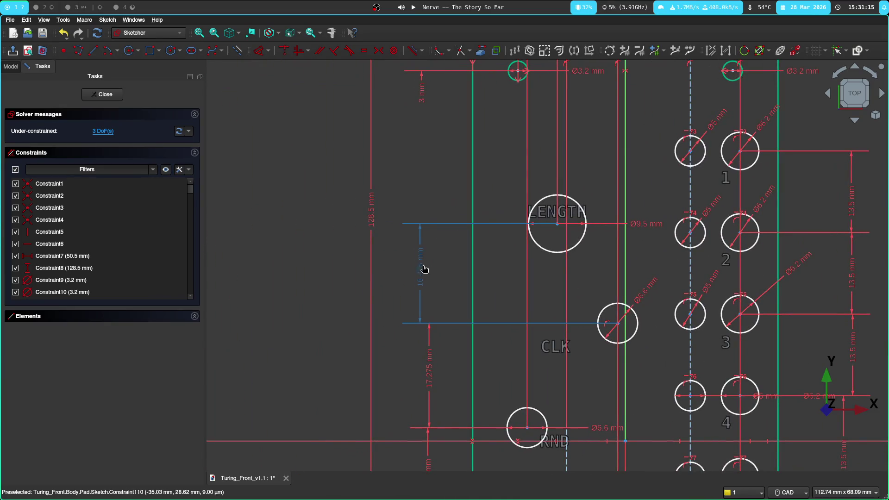
middle_click_drag(462, 132, 462, 147)
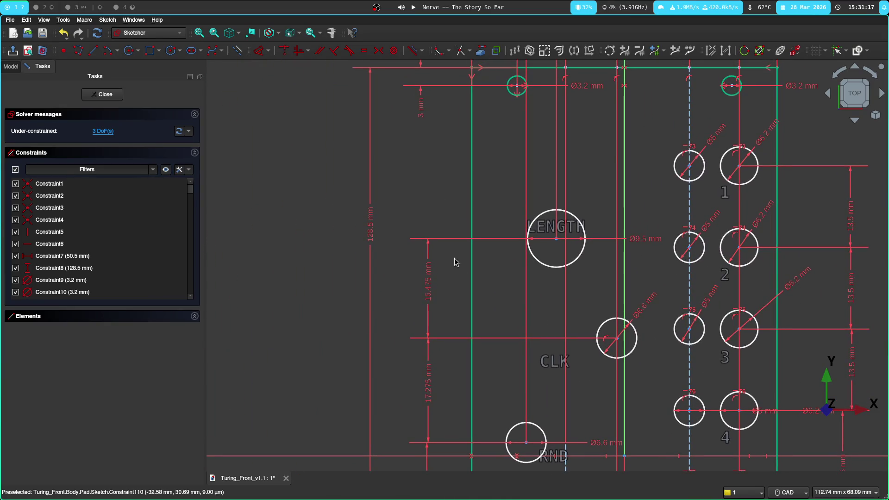
scroll(437, 368, "down", 1)
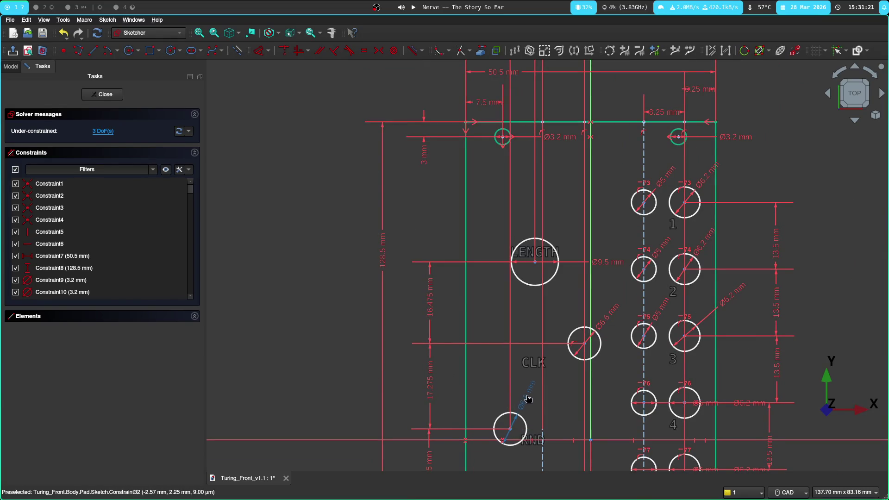
left_click_drag(567, 139, 493, 173)
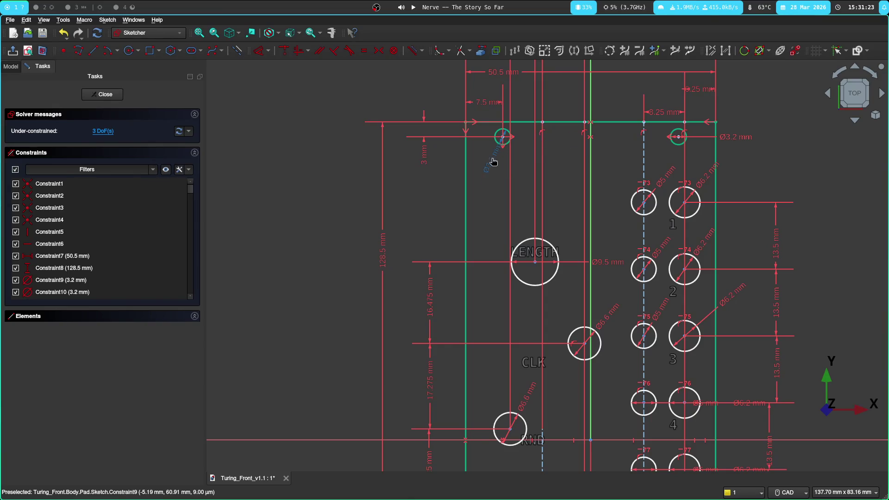
left_click_drag(596, 263, 570, 227)
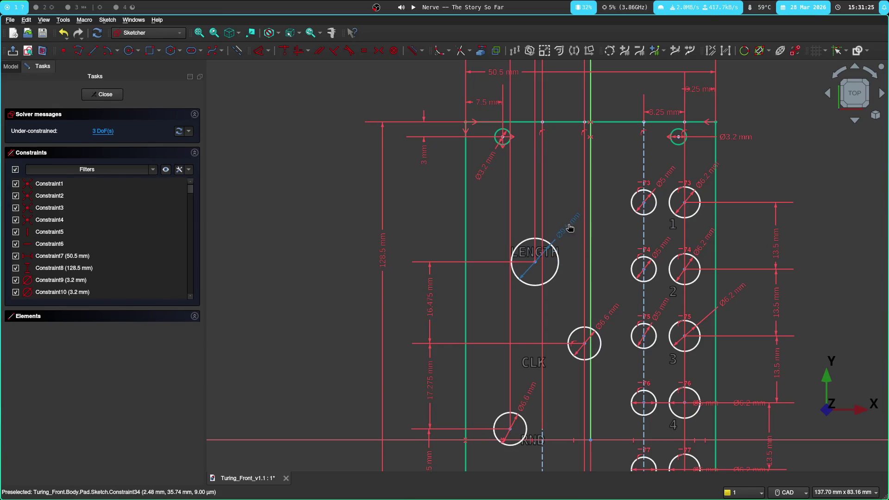
scroll(781, 173, "down", 2)
scroll(781, 173, "down", 1)
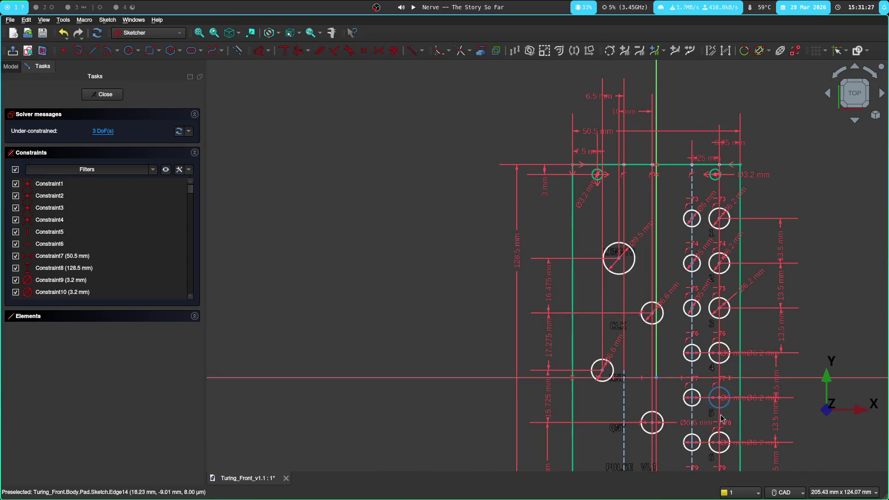
mouse_move(794, 445)
middle_mouse_down()
mouse_move(697, 119)
mouse_move(663, 138)
middle_mouse_up()
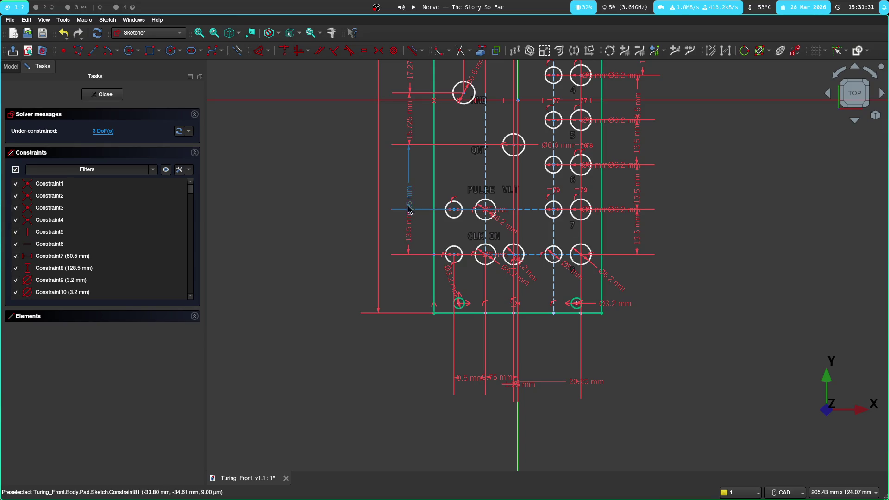
mouse_move(410, 203)
left_mouse_down()
mouse_move(412, 180)
mouse_move(395, 171)
left_mouse_up()
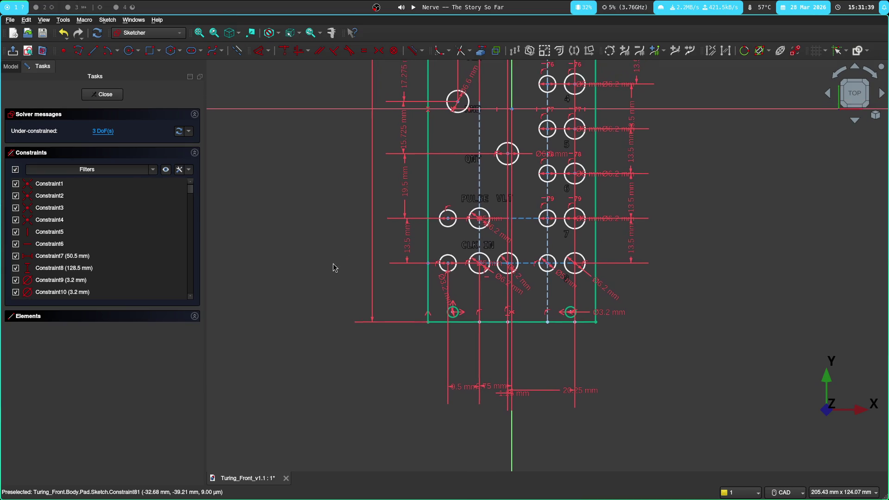
scroll(331, 267, "up", 4)
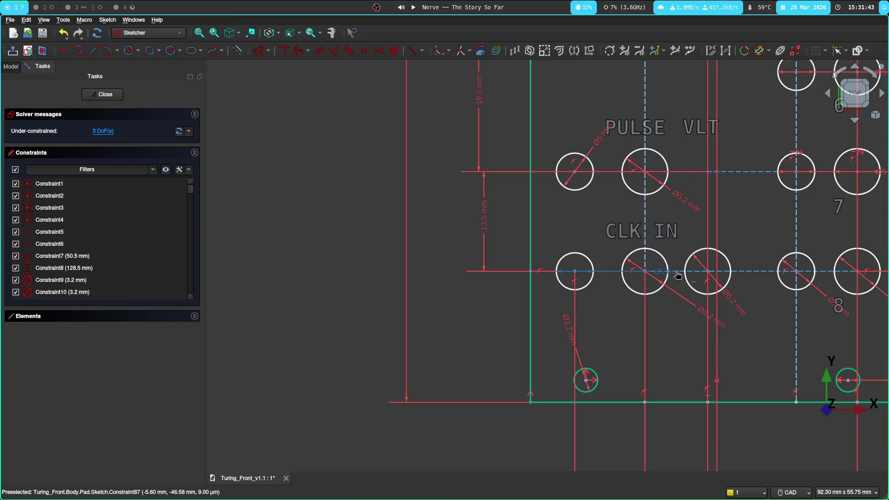
Step: Place the Ø5 mm label above the CLK IN hole, recentre the panel and switch to KiCad
left_click_drag(677, 275, 588, 234)
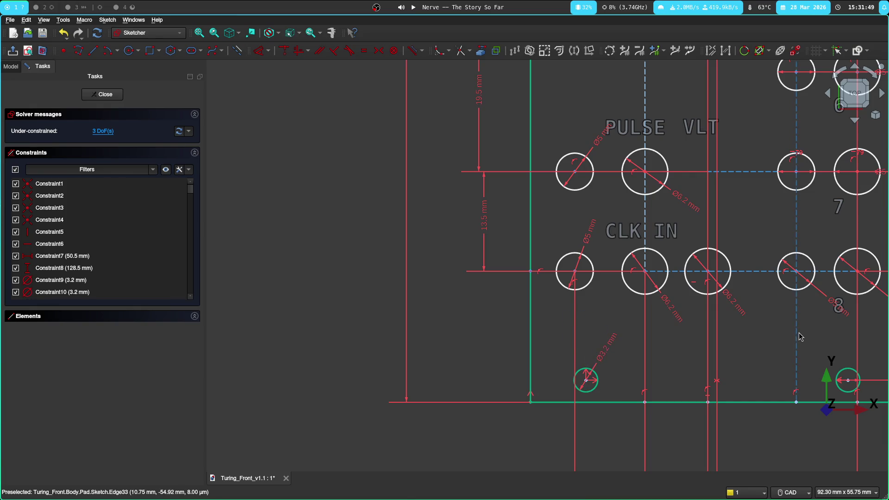
middle_click_drag(687, 324, 485, 365)
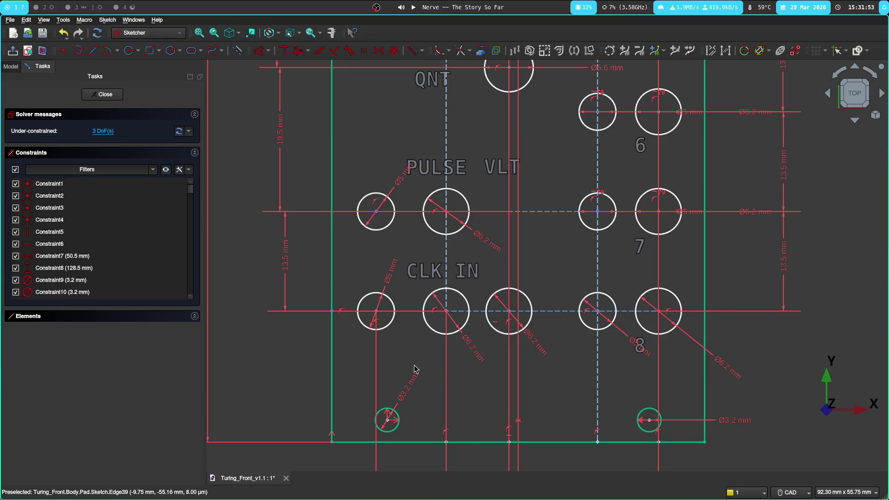
scroll(240, 354, "down", 1)
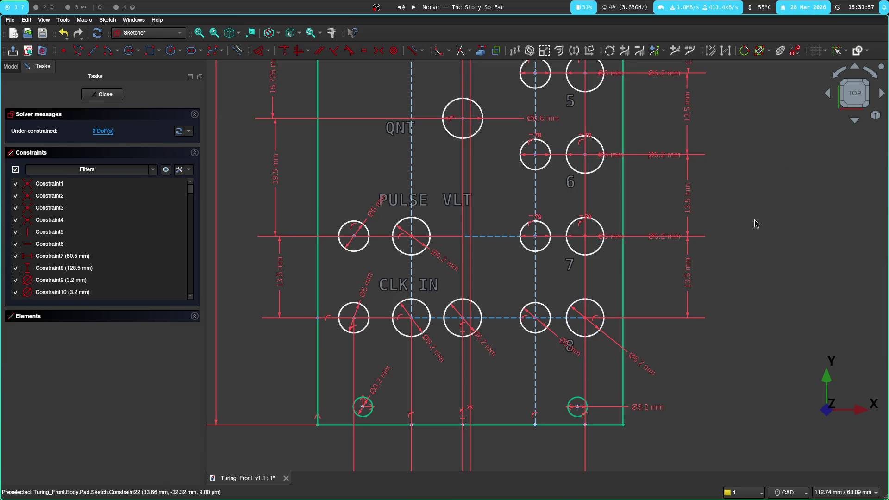
scroll(738, 207, "down", 3)
scroll(730, 277, "up", 1)
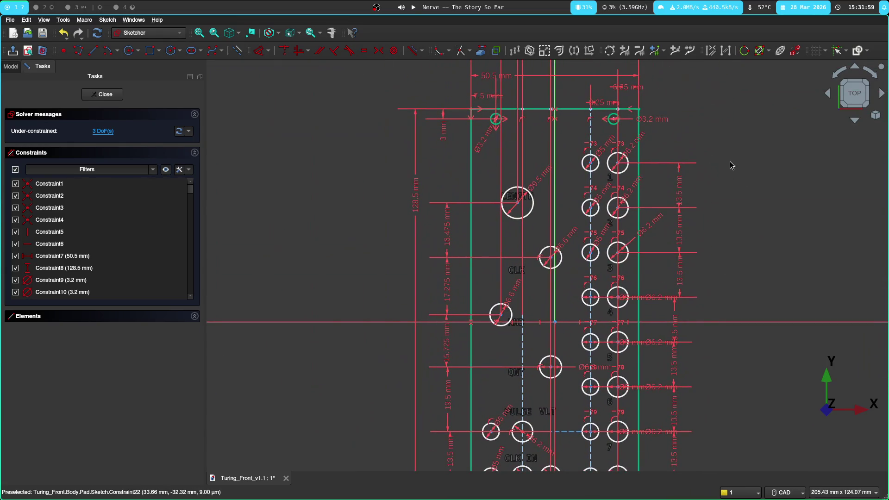
middle_click_drag(727, 212, 628, 133)
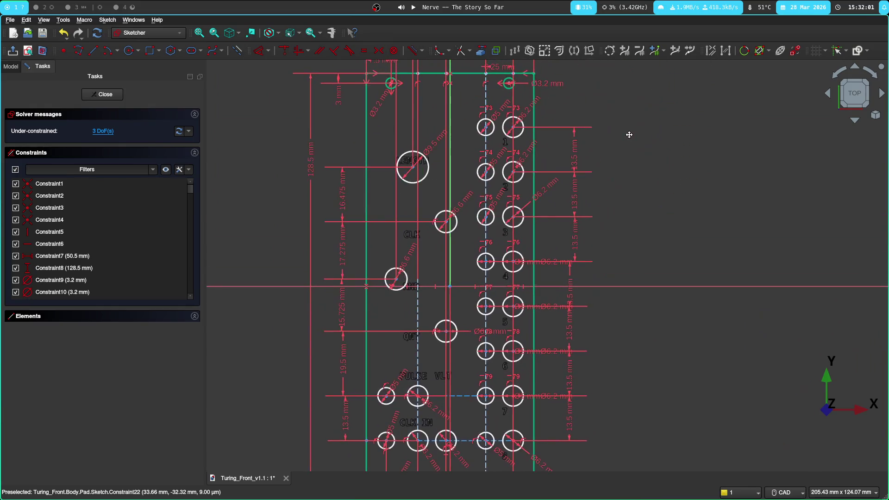
middle_click_drag(646, 303, 665, 257)
scroll(573, 309, "up", 1)
scroll(621, 318, "up", 1)
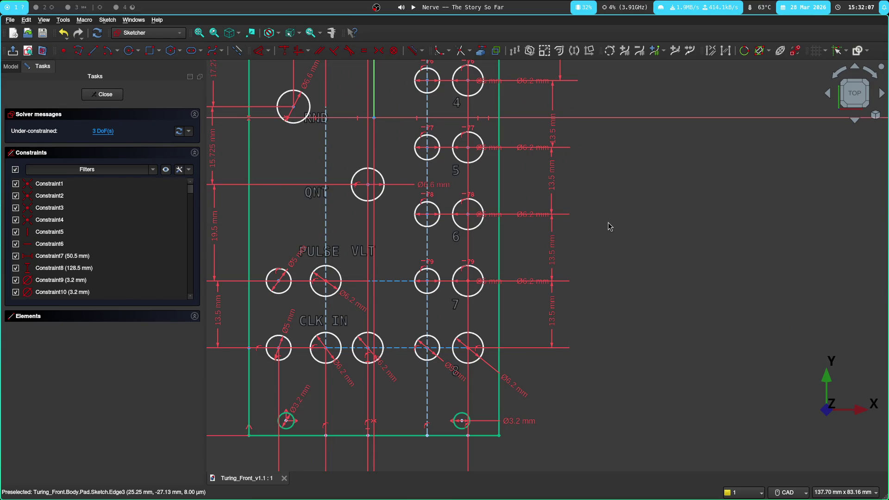
scroll(634, 209, "down", 1)
scroll(662, 116, "down", 1)
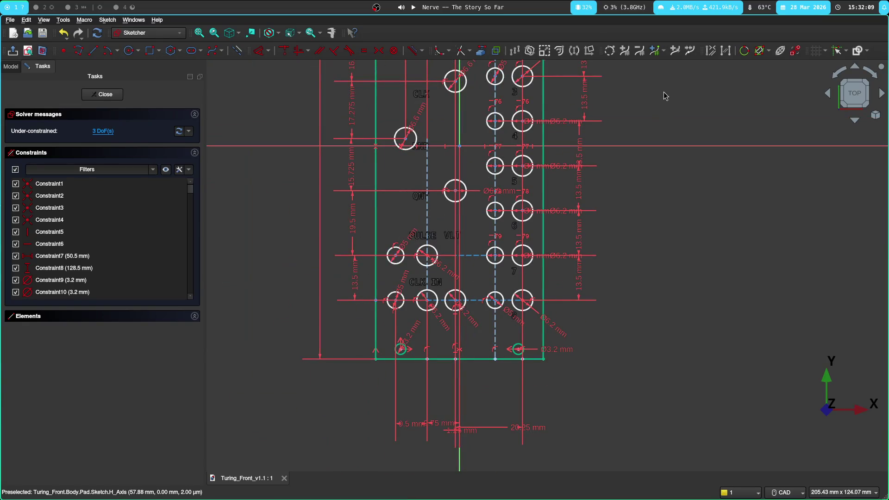
scroll(644, 237, "up", 1)
scroll(643, 237, "up", 1)
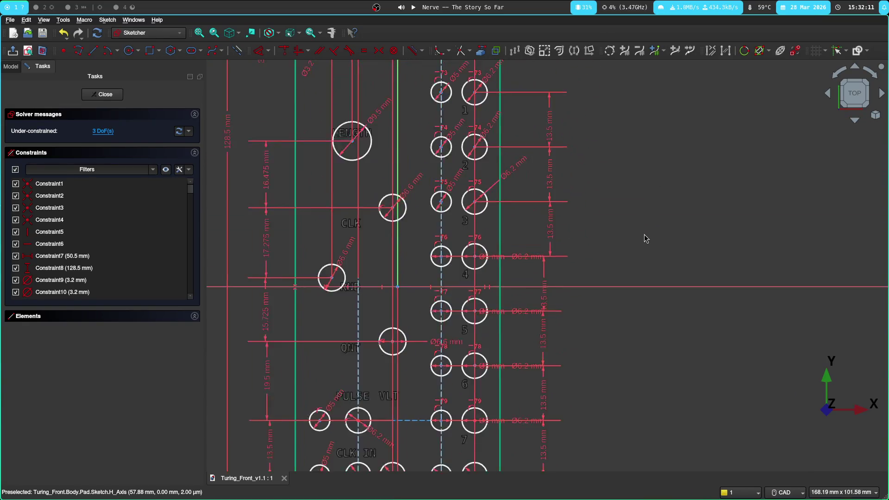
scroll(466, 252, "up", 1)
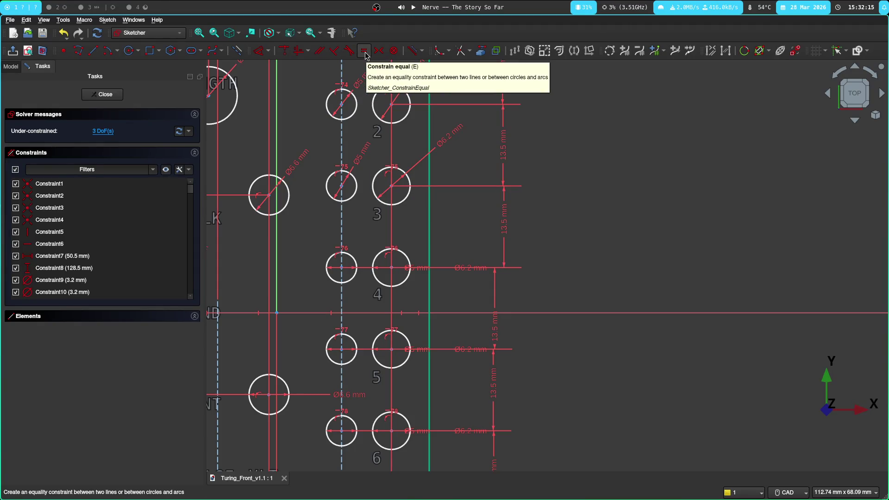
key("super+2")
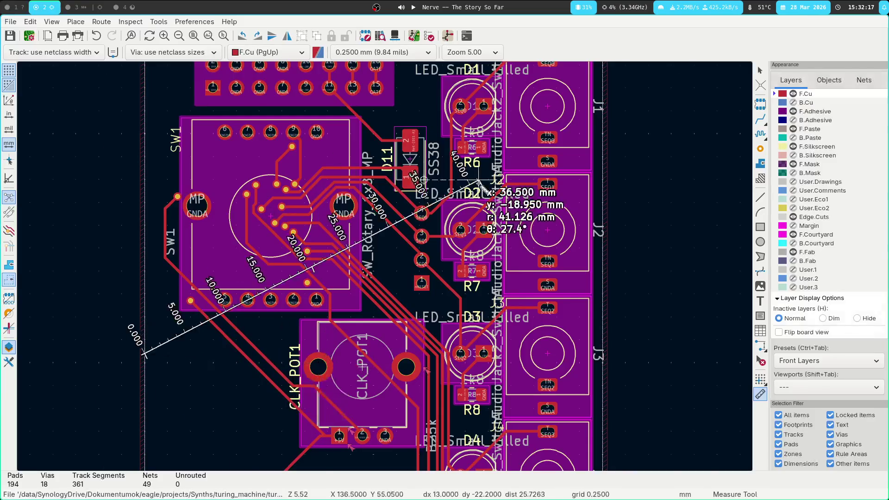
scroll(288, 258, "down", 3)
Step: Measure the J1 and J8 jack offsets (7 mm, 8.5 mm) from the board edge, then open the to-do notes
key("Escape")
scroll(389, 250, "up", 3)
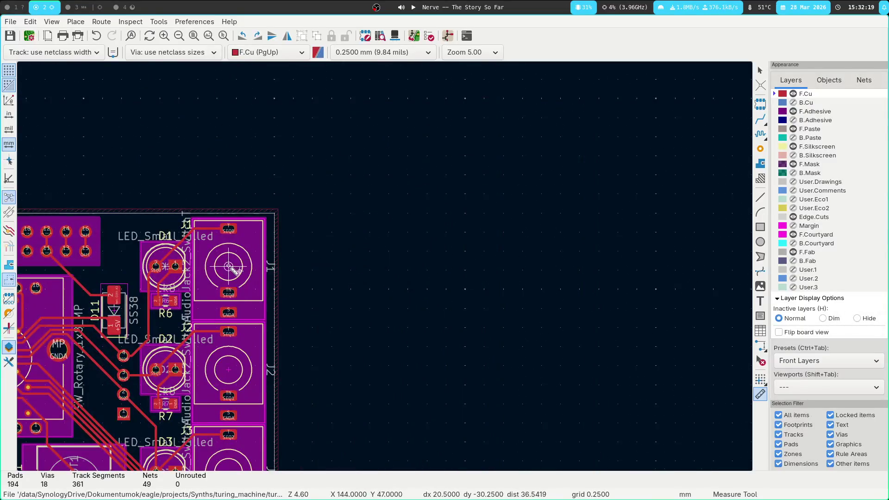
left_click(230, 267)
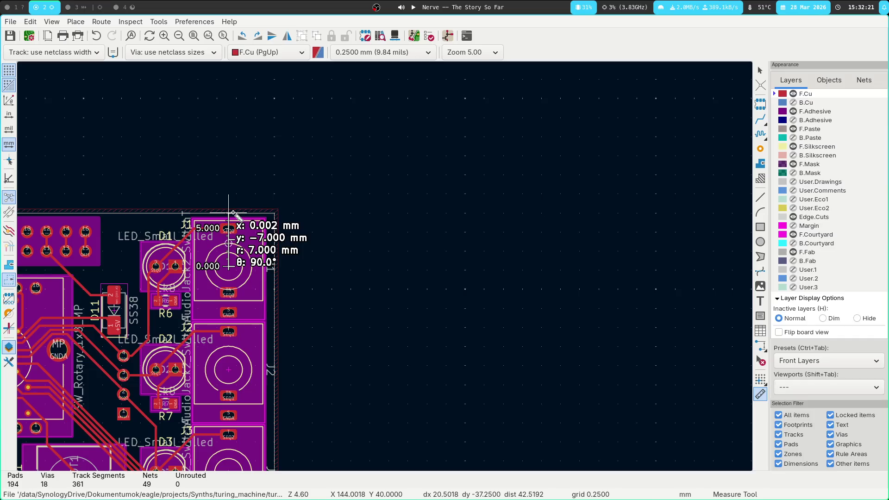
key("Escape")
scroll(347, 334, "down", 3)
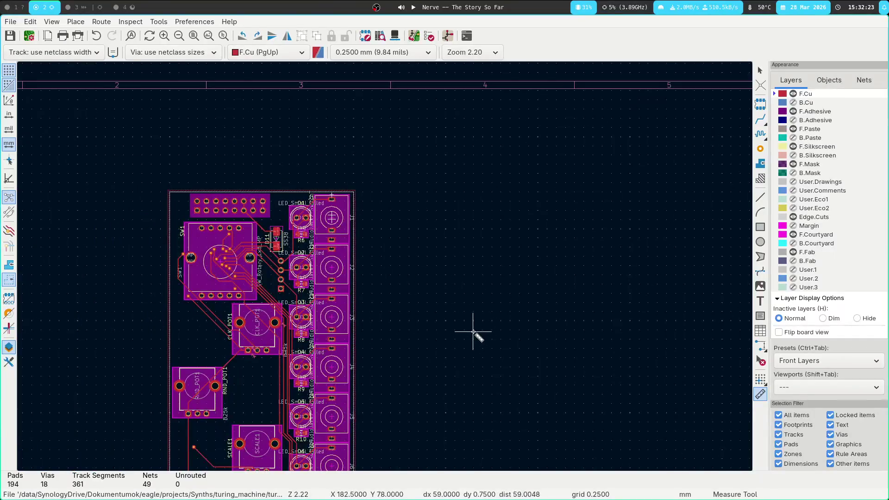
middle_click_drag(446, 220, 418, 90)
scroll(389, 264, "up", 2)
left_click(384, 267)
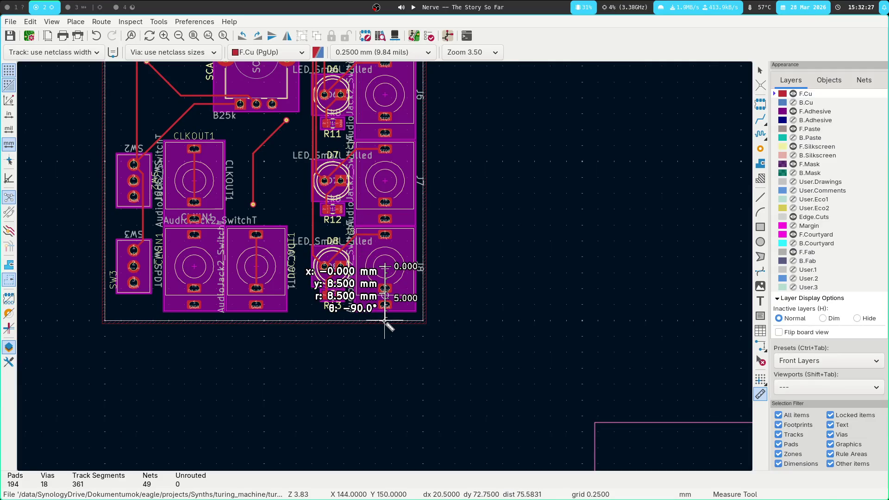
key("Escape")
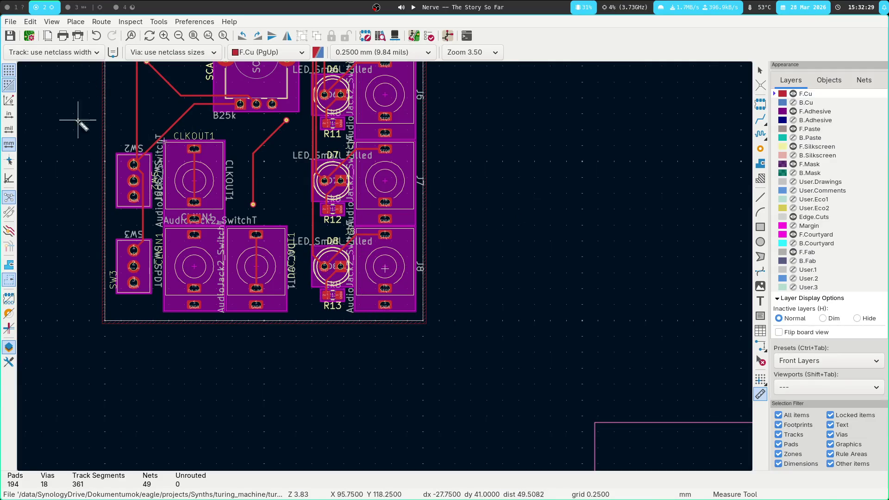
key("super+3")
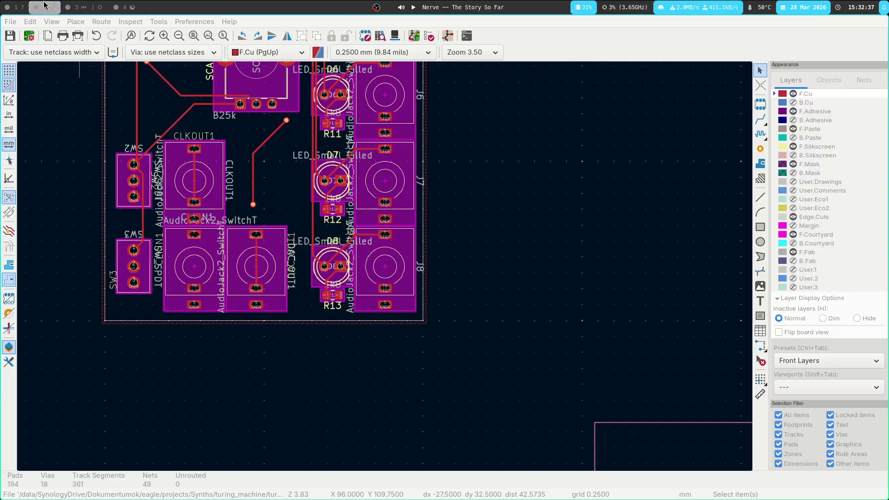
Step: Return to the KiCad board, view the SCALE pot and jacks, then switch back to FreeCAD
key("super+2")
left_click(97, 9)
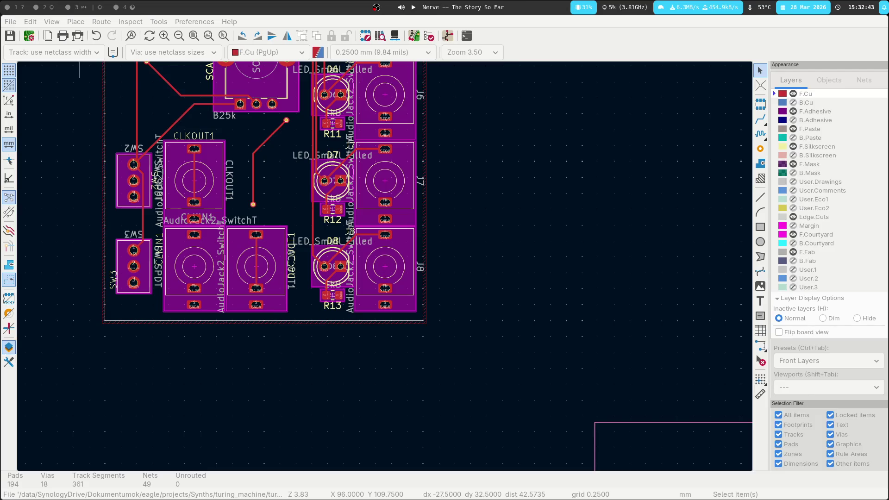
key("Escape")
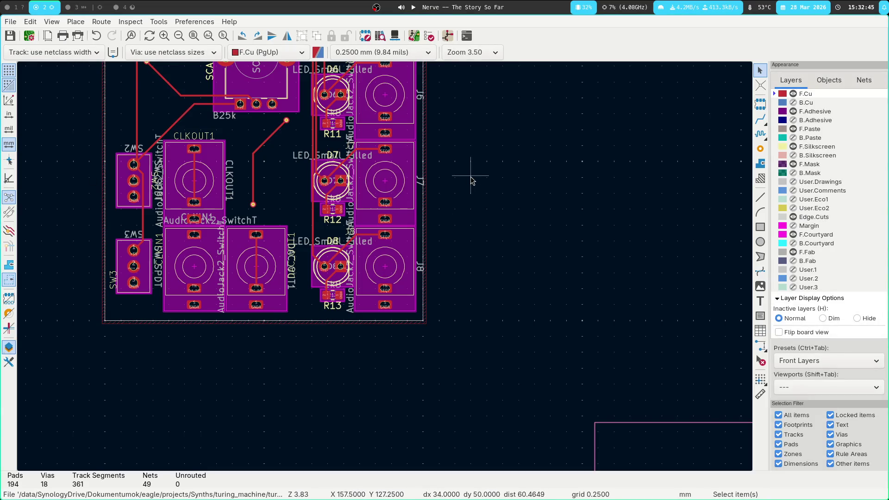
middle_click_drag(484, 186, 628, 263)
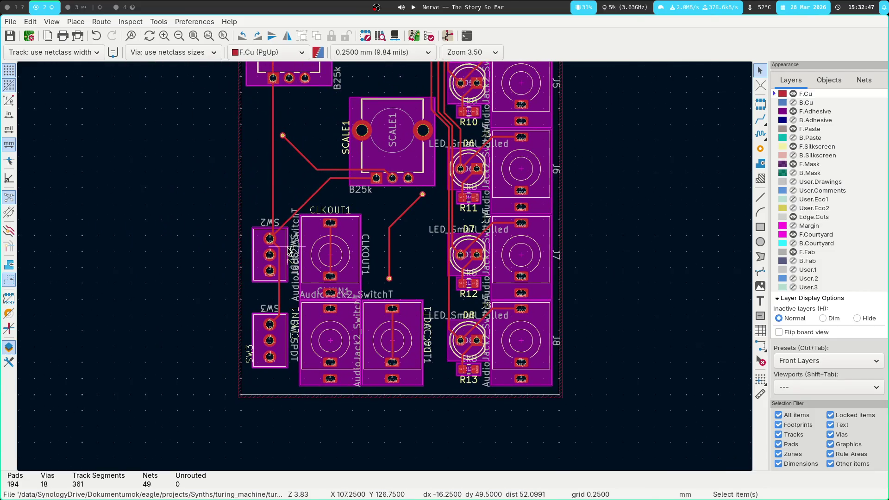
key("super+1")
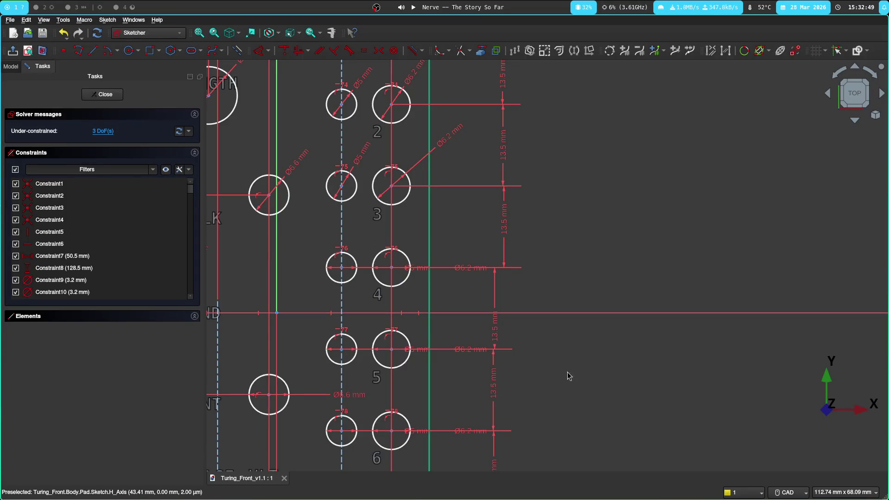
Step: Nudge the QNT hole's diameter label and pan across the lower jack holes and bottom edge
key("Left")
key("Down")
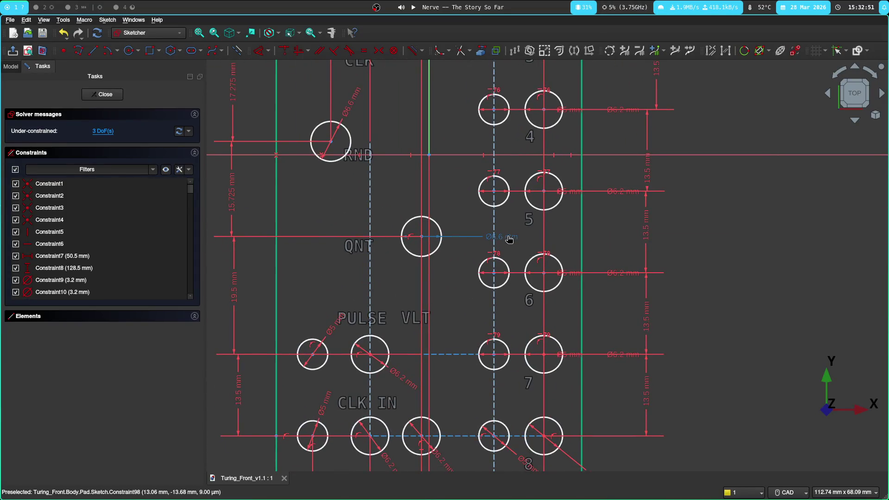
left_click_drag(449, 207, 444, 212)
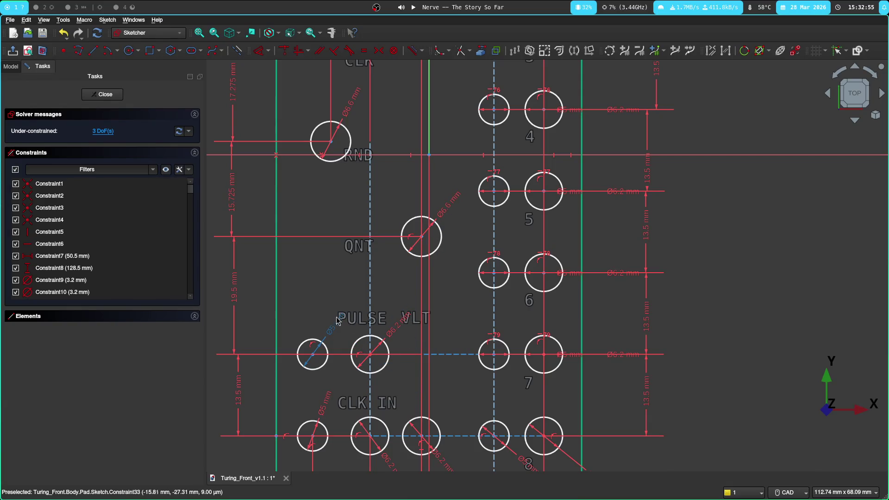
middle_click_drag(691, 304, 746, 230)
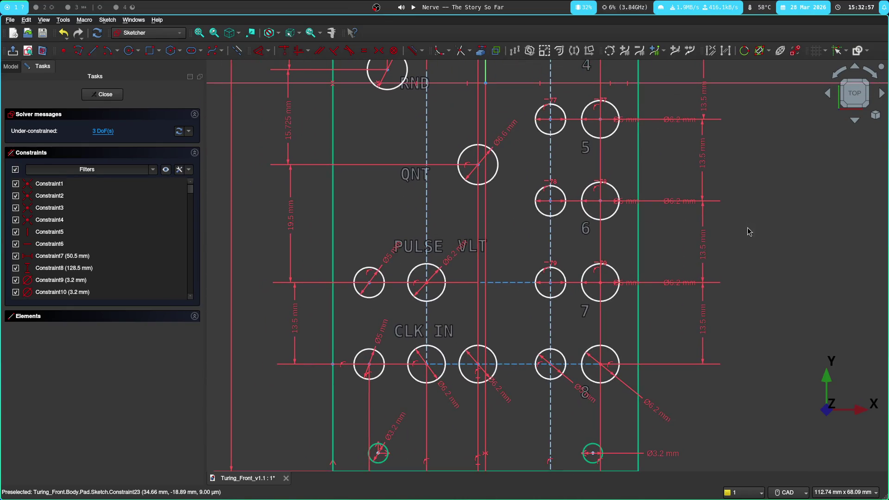
key("Up")
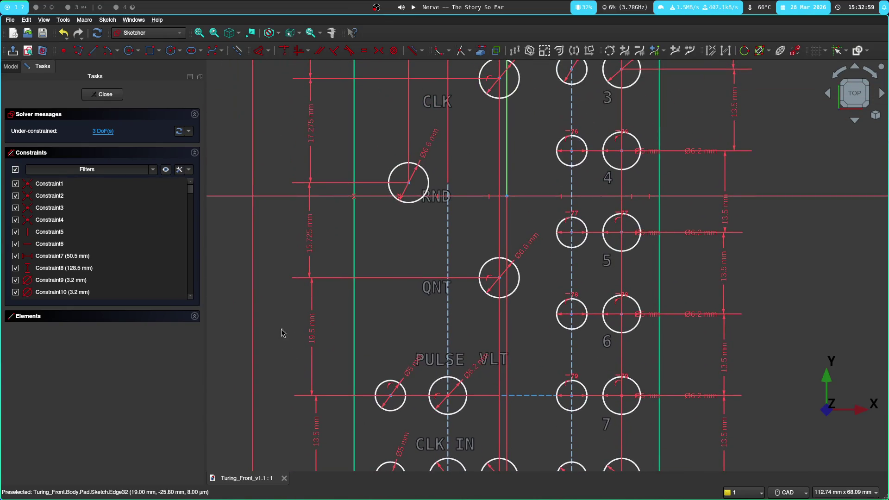
key("Down")
key("Down")
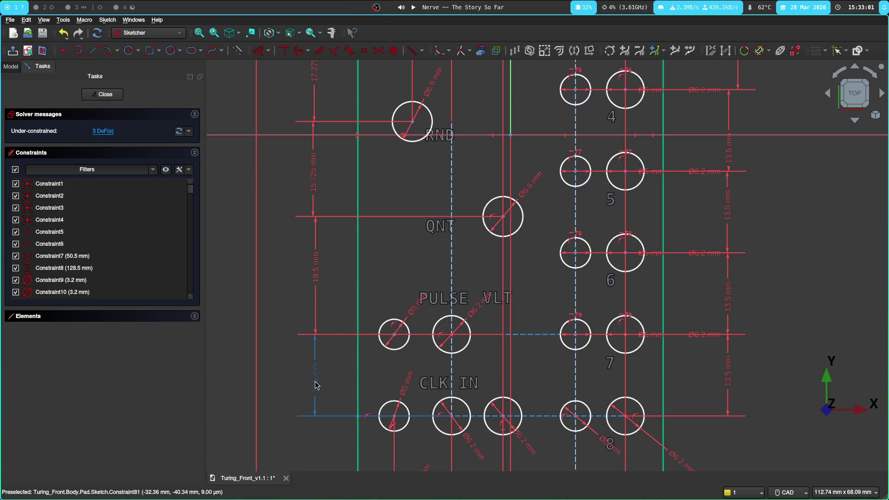
key("Down")
key("Down")
key("Down")
key("Down")
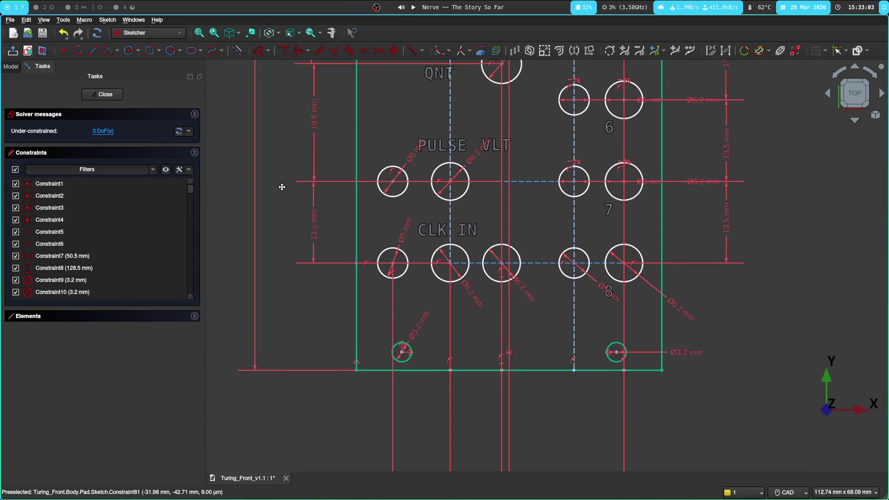
key("Up")
key("Up")
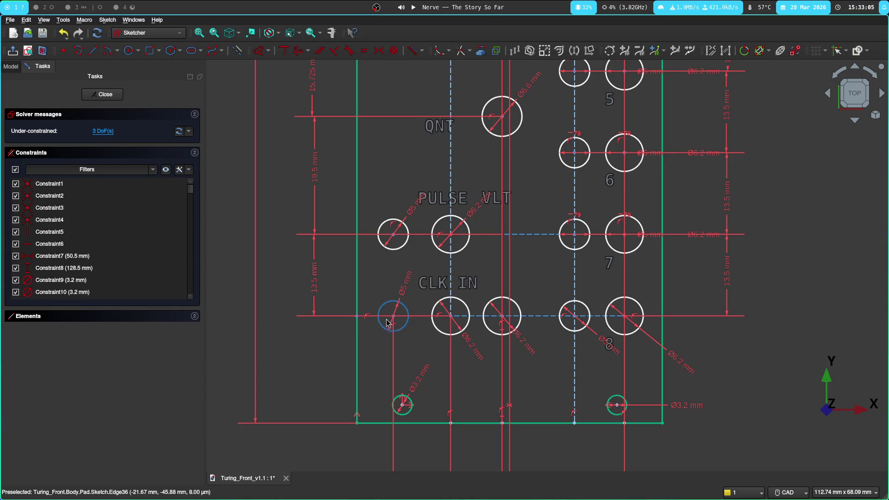
key("Down")
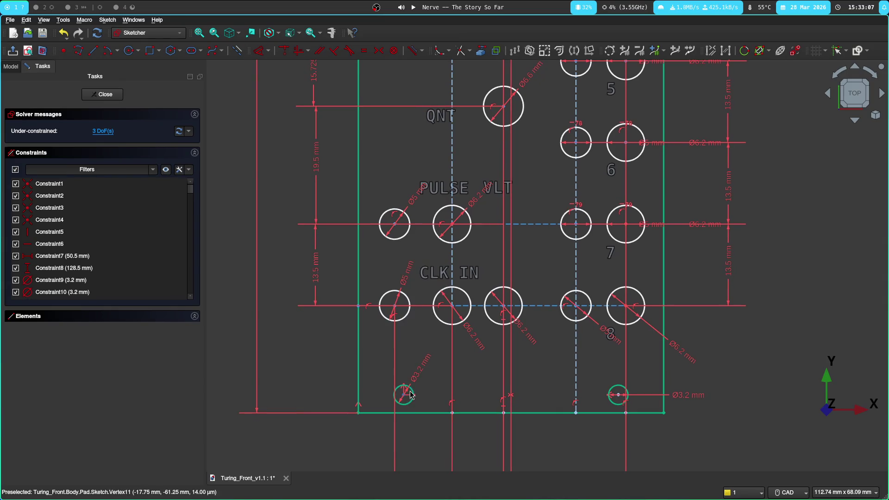
scroll(415, 369, "up", 4)
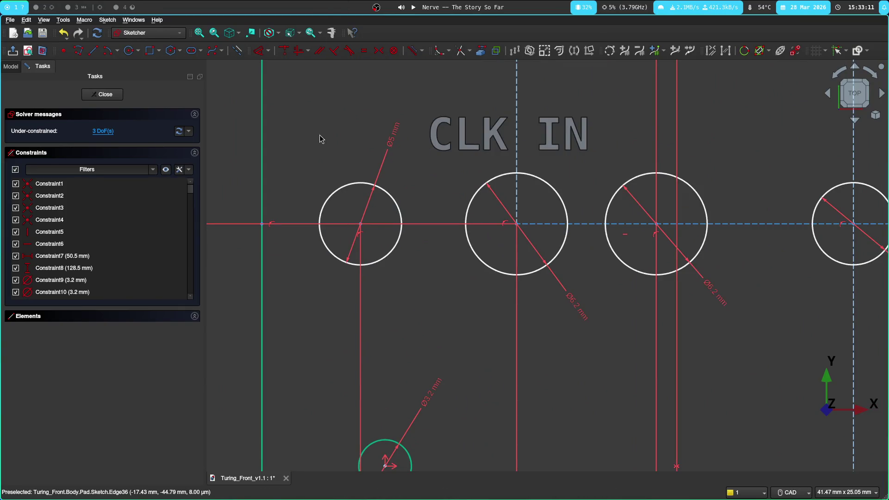
scroll(250, 246, "down", 2)
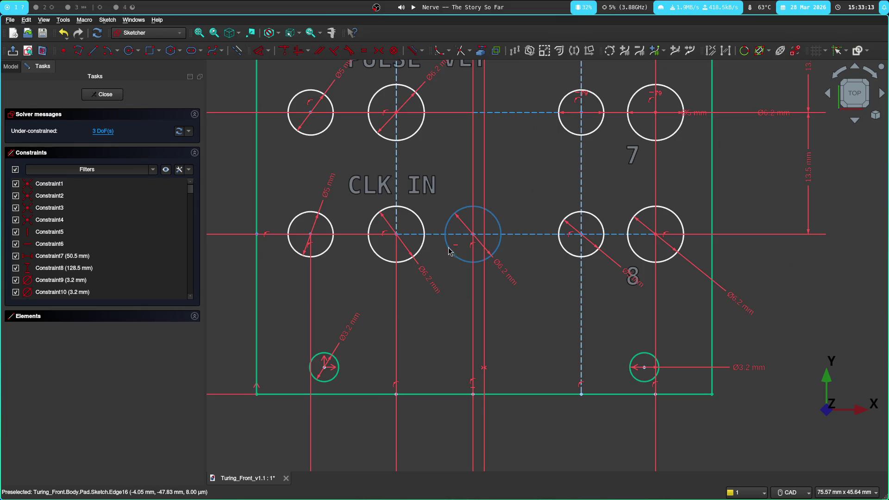
Step: Try dragging the third CLK IN hole, undo the move, and shift to the panel's left side
left_click(440, 237)
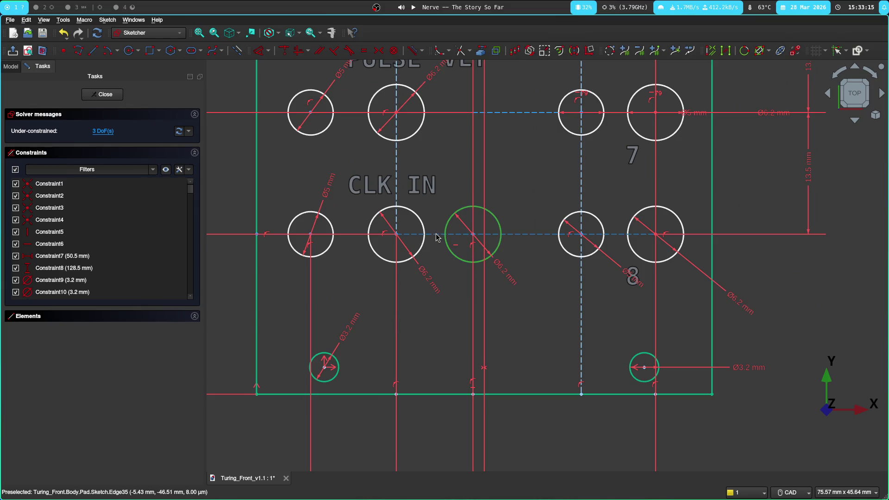
left_click_drag(436, 238, 432, 205)
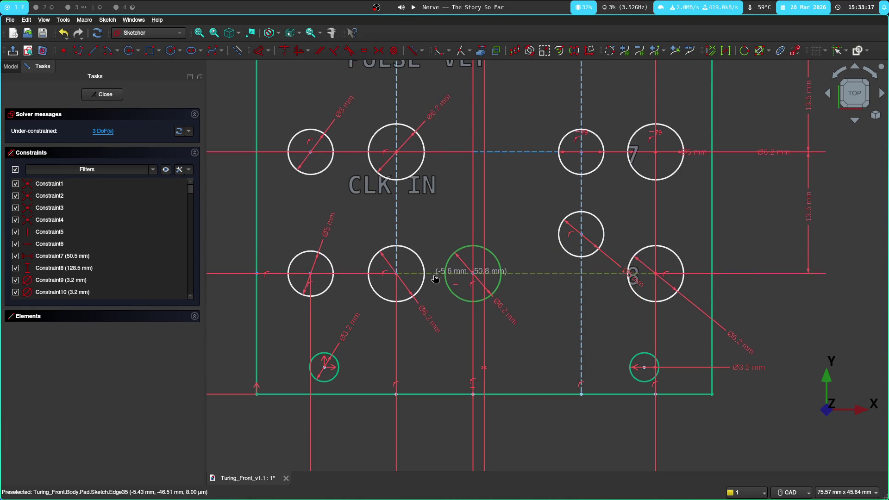
key("ctrl+z")
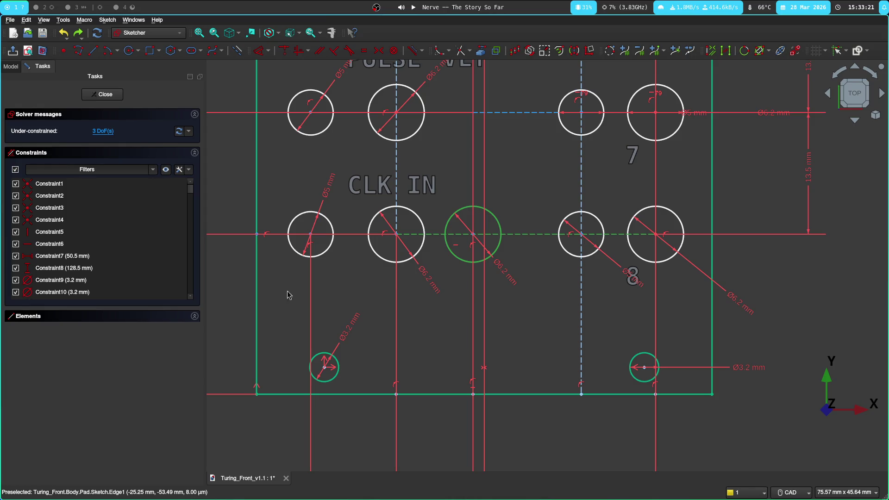
middle_click_drag(230, 299, 443, 303)
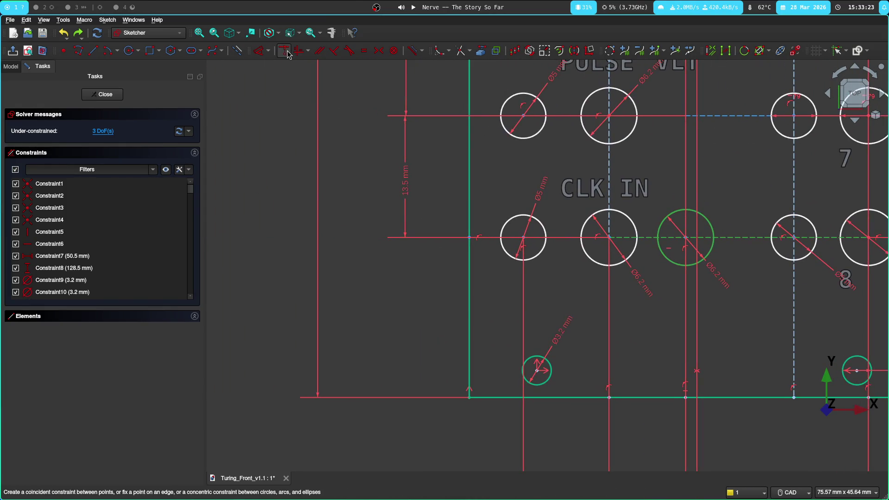
Step: Cancel and undo a redundant constraint attempt on the CLK IN hole
left_click(265, 57)
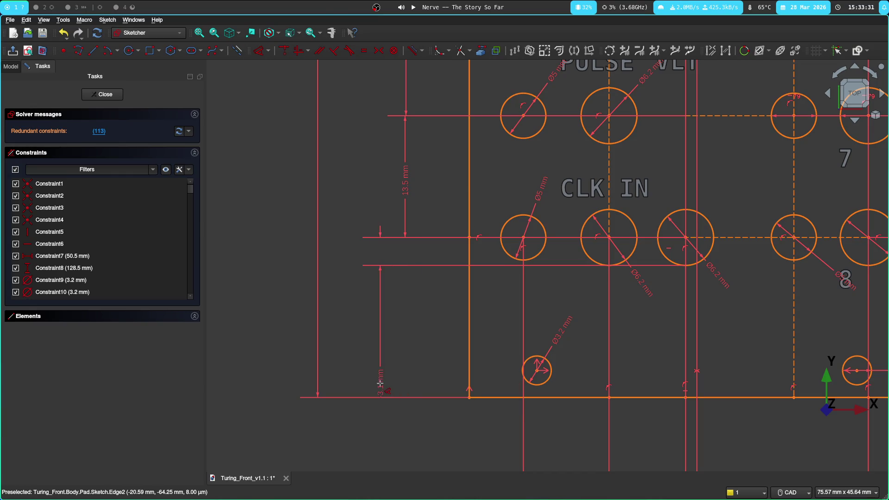
key("Escape")
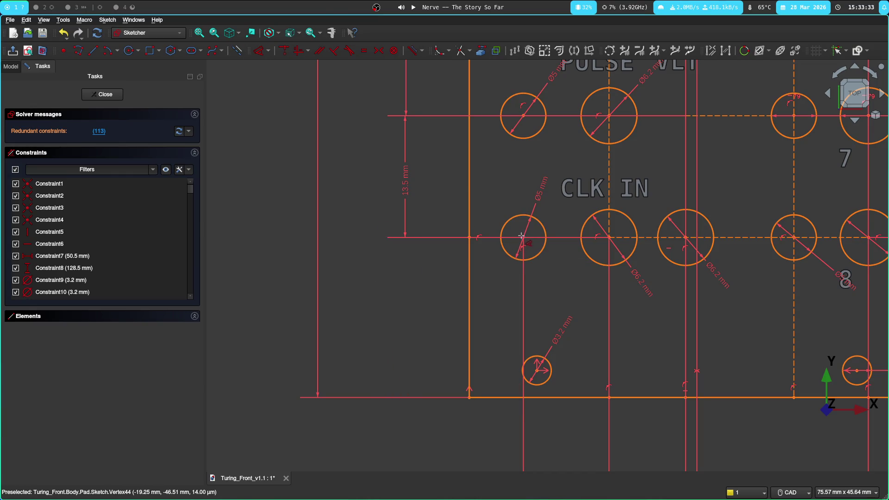
key("ctrl+z")
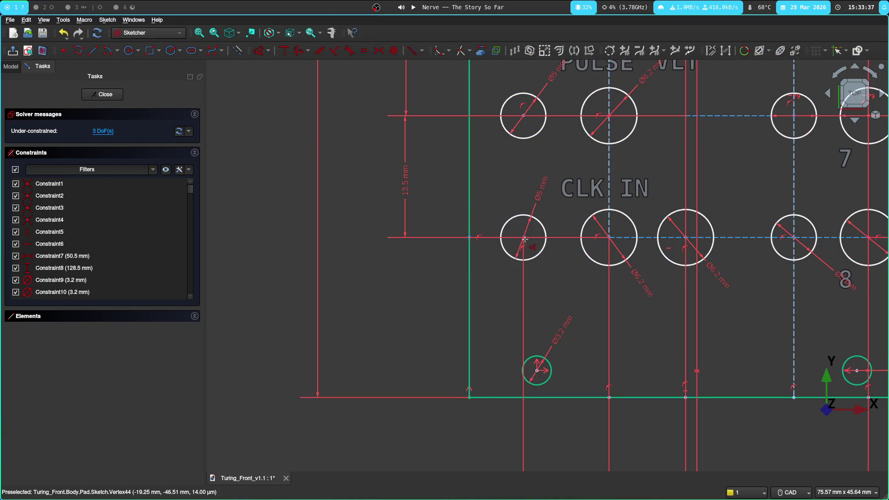
Step: Set an 18 mm vertical distance from the hole centre to the panel's bottom edge
left_click(525, 240)
left_click(512, 397)
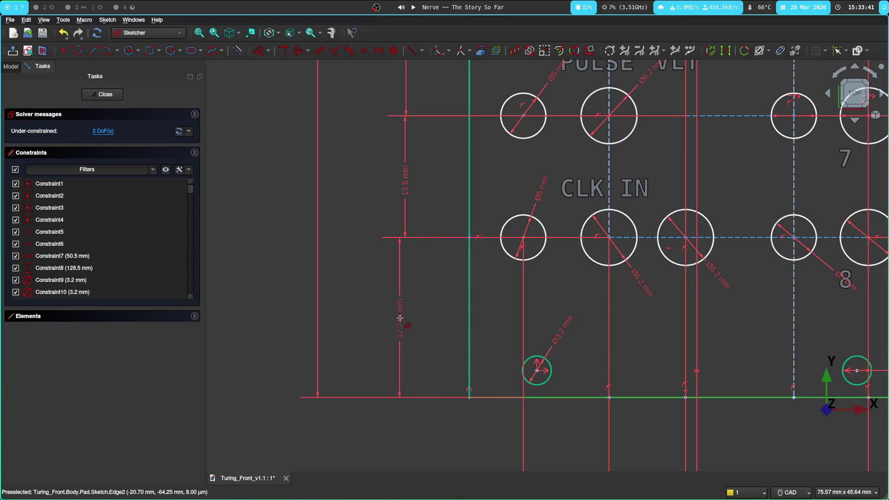
left_click(394, 326)
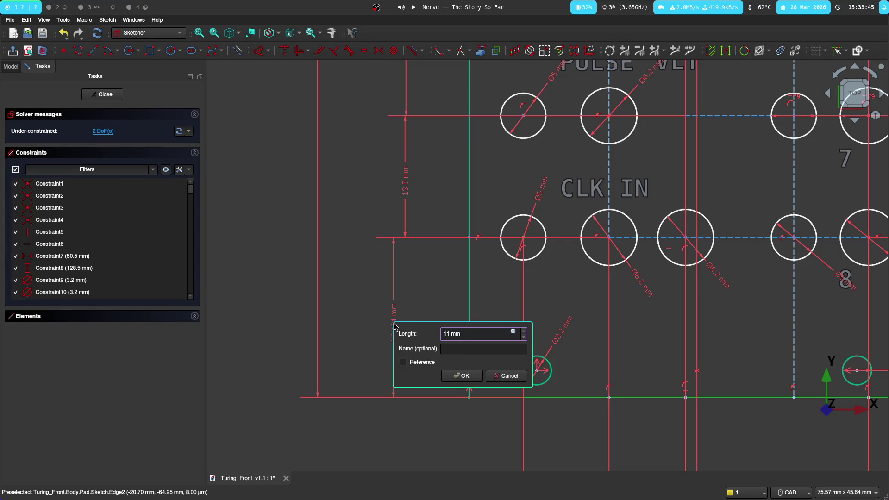
key("Return")
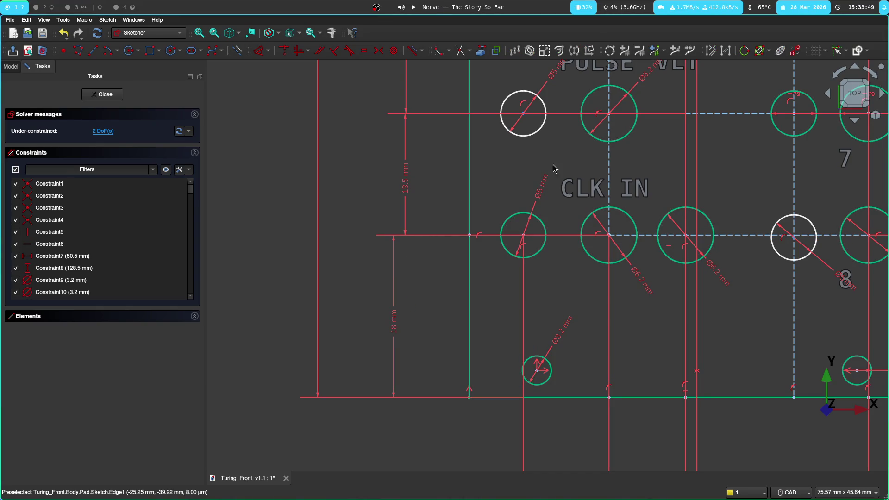
middle_click_drag(680, 287, 589, 360)
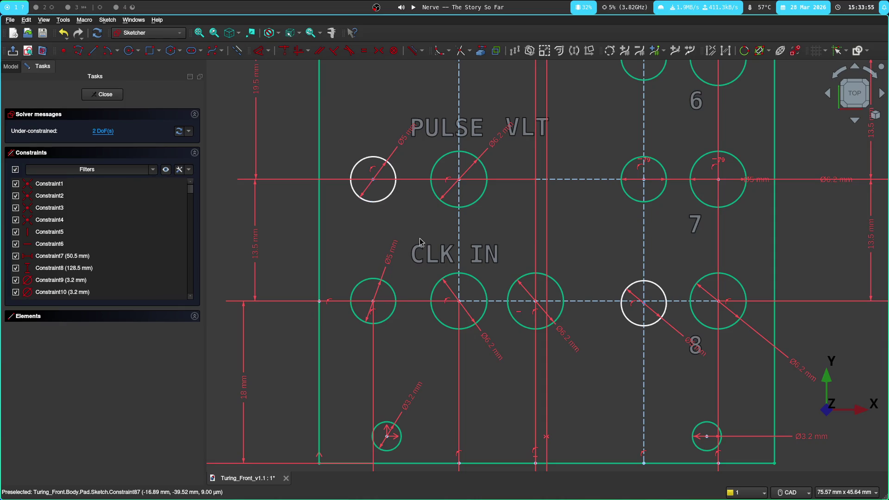
scroll(406, 313, "down", 3)
Step: In construction mode, draw a vertical line from the bottom edge up to the top edge, cancelling a second one
middle_click_drag(420, 327, 442, 168)
scroll(442, 169, "up", 2)
scroll(416, 160, "up", 2)
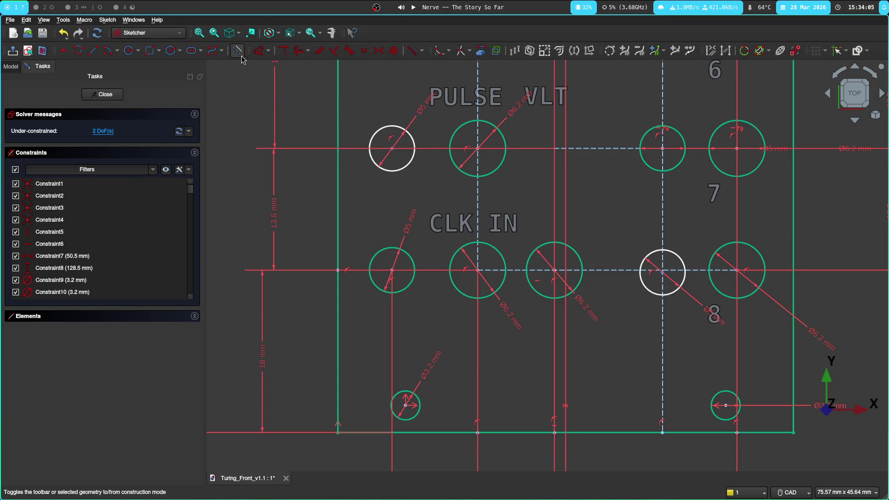
left_click(394, 437)
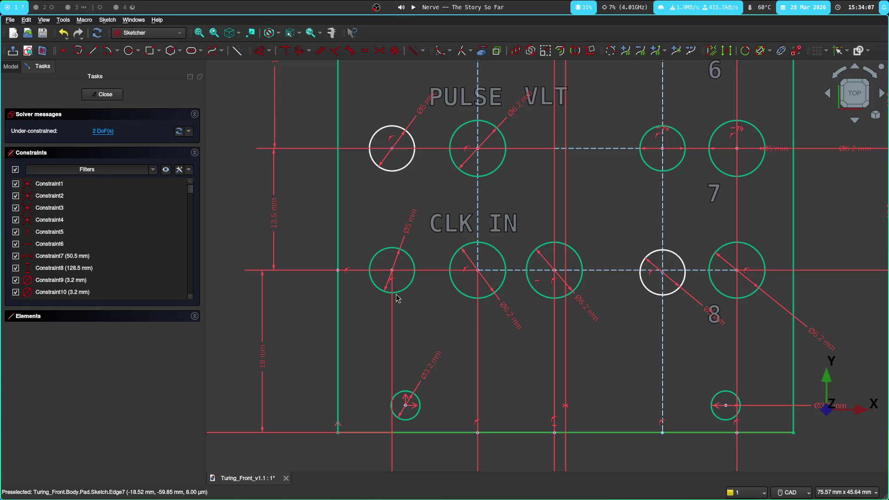
left_click(235, 52)
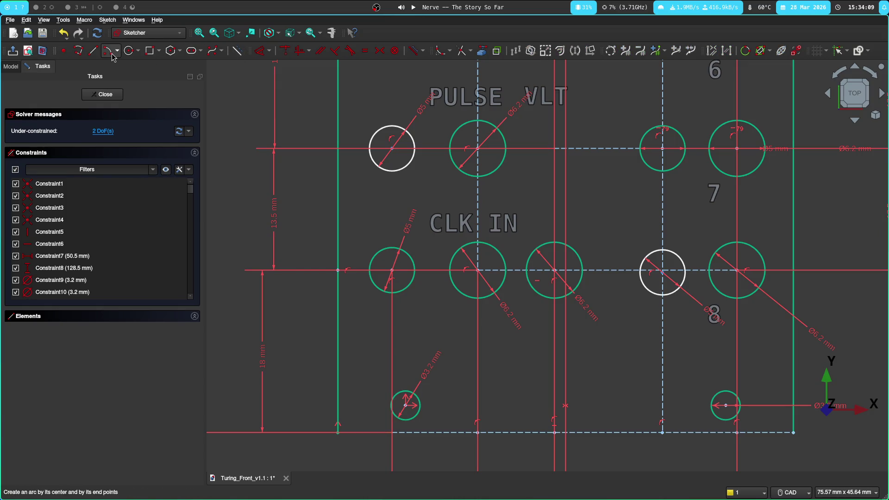
left_click(236, 51)
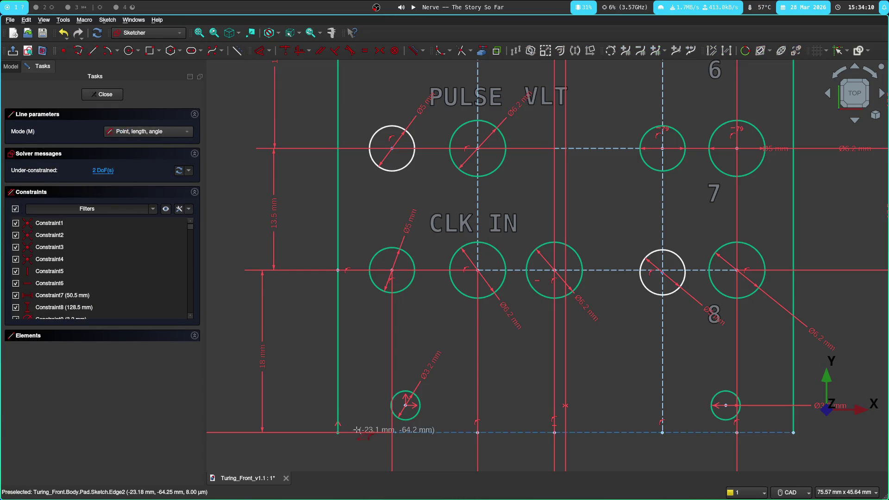
left_click(388, 432)
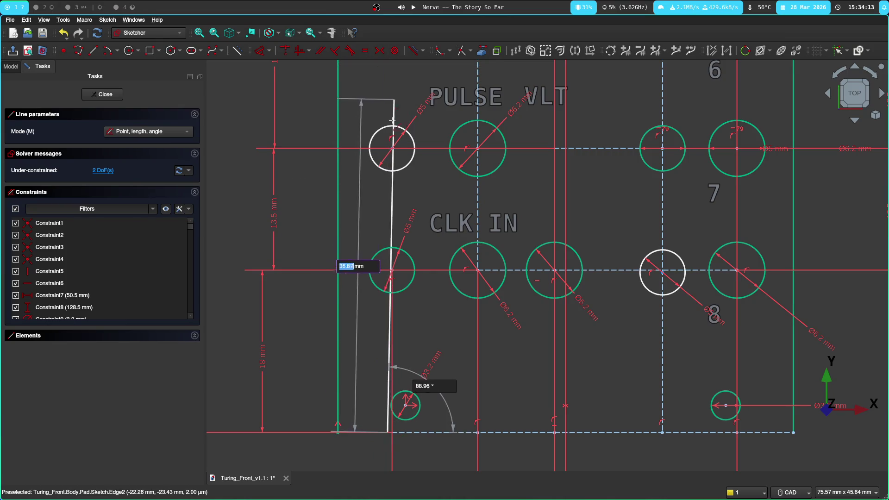
scroll(392, 174, "down", 2)
scroll(382, 292, "down", 2)
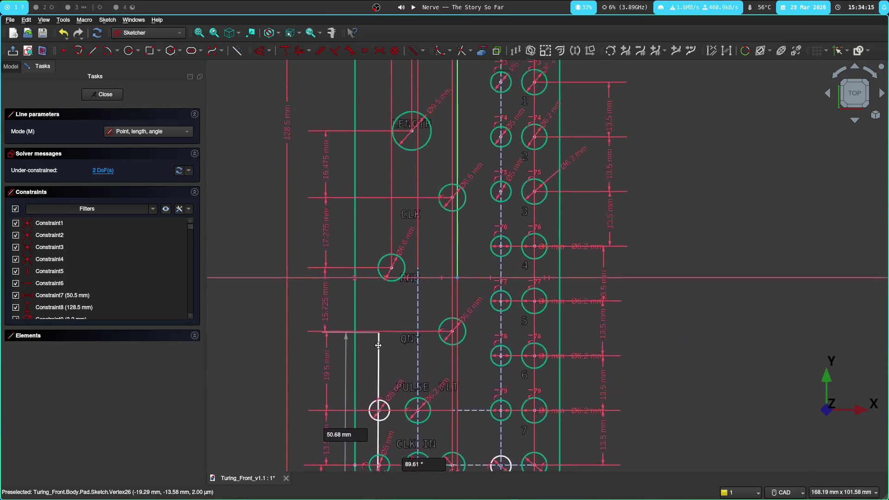
middle_click_drag(378, 345, 368, 429)
left_click(368, 102)
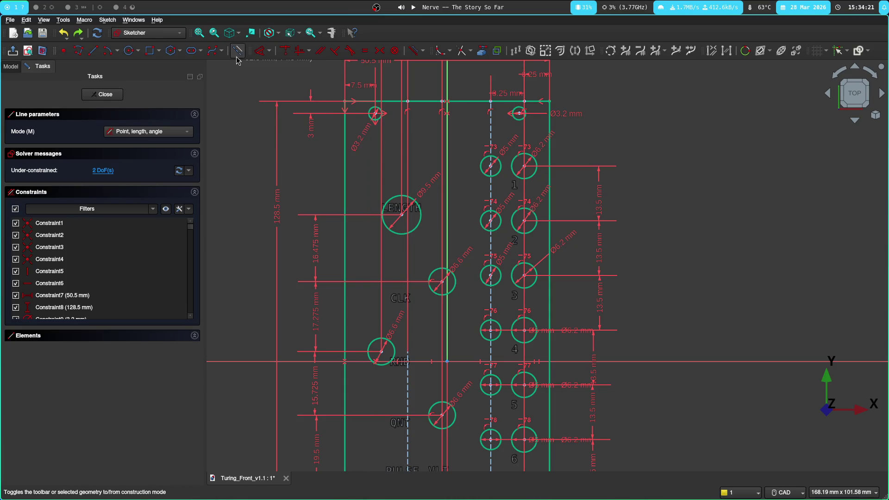
left_click(367, 100)
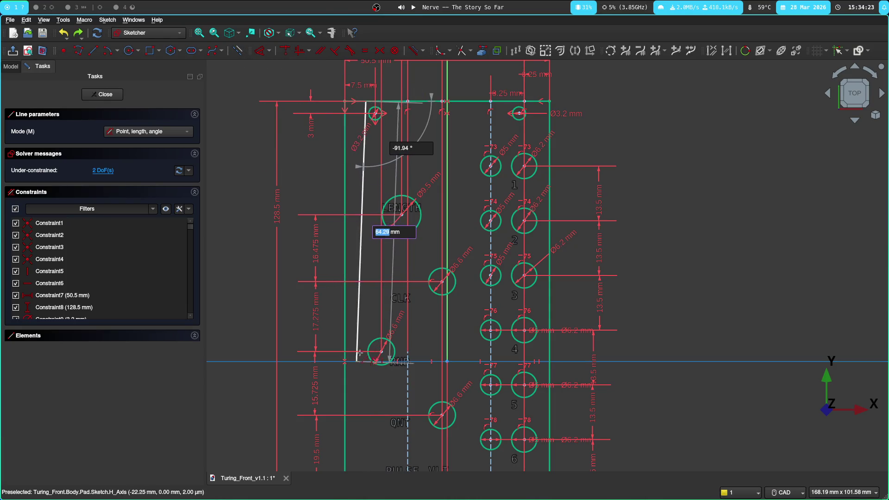
key("Escape")
key("Escape")
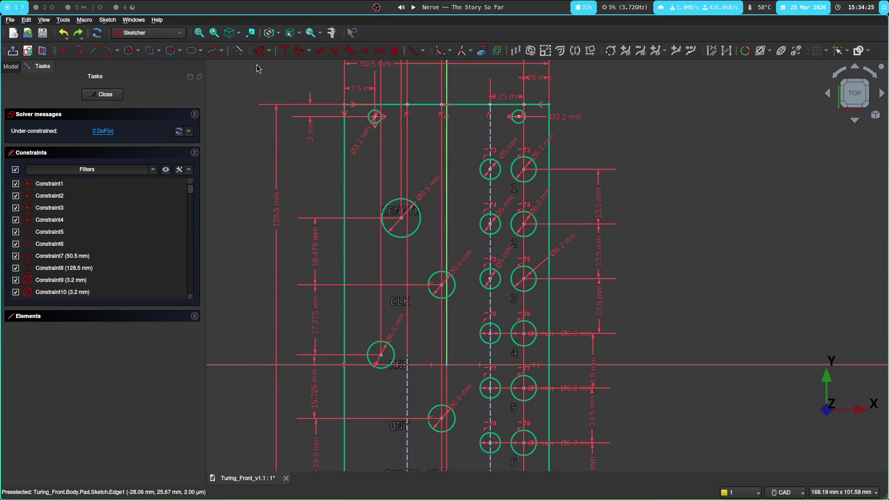
Step: Draw a vertical guide line from the top edge down near the bottom mounting hole
left_click(95, 55)
left_click(367, 105)
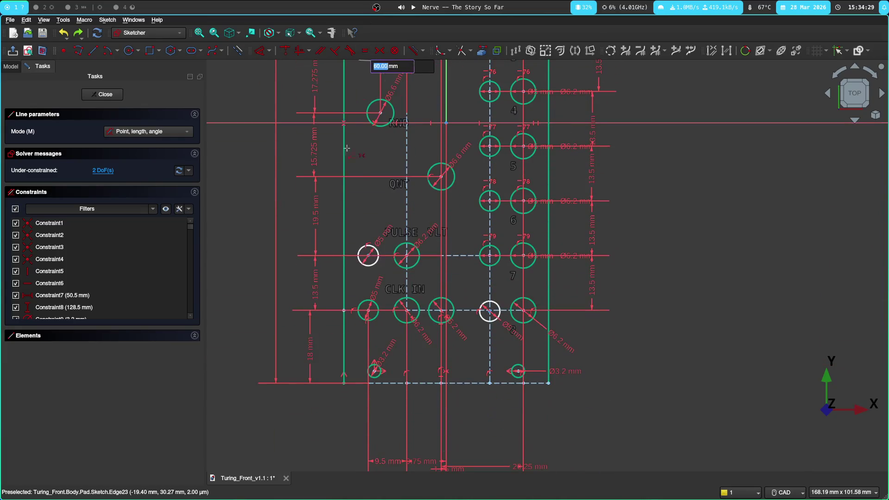
scroll(375, 364, "up", 3)
middle_click_drag(422, 417, 397, 318)
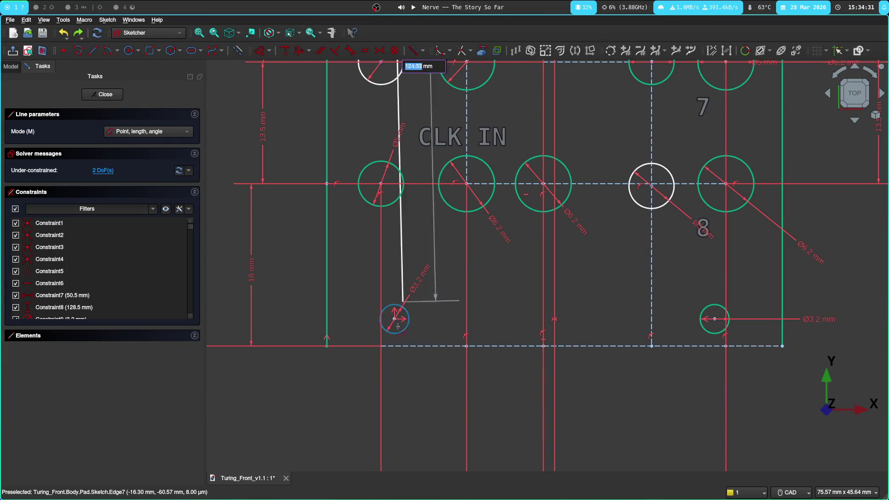
left_click(377, 345)
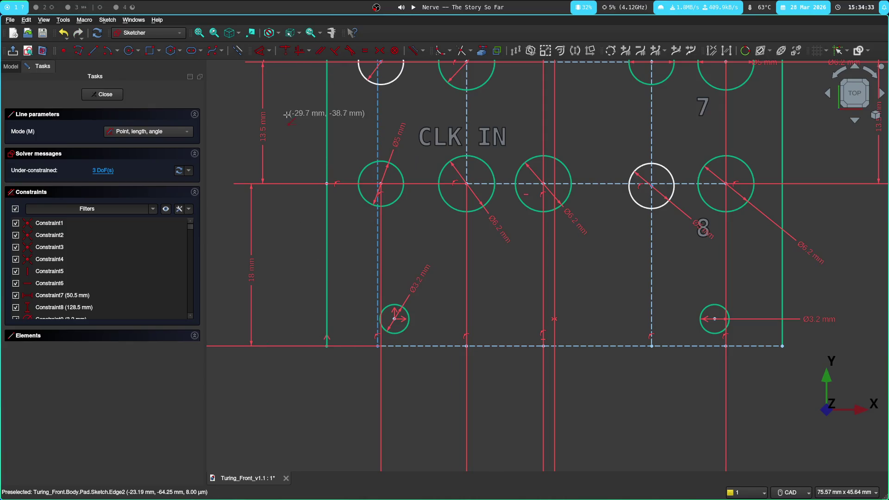
right_click(255, 79)
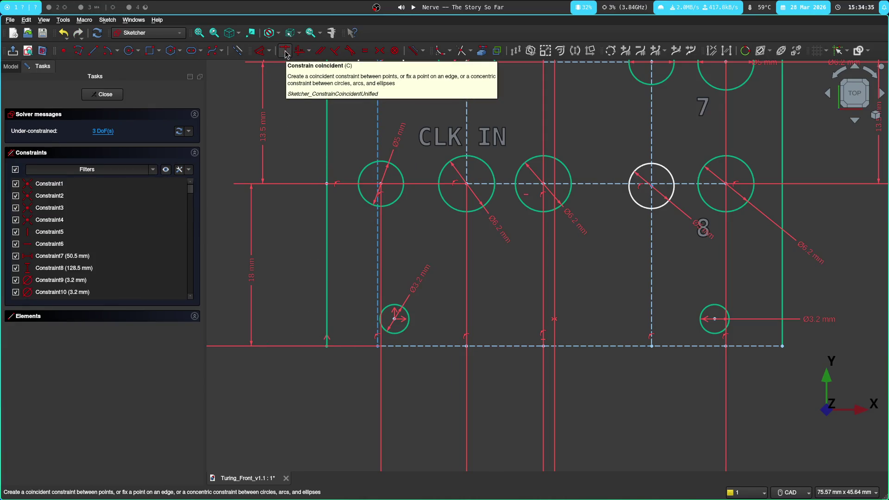
left_click(285, 54)
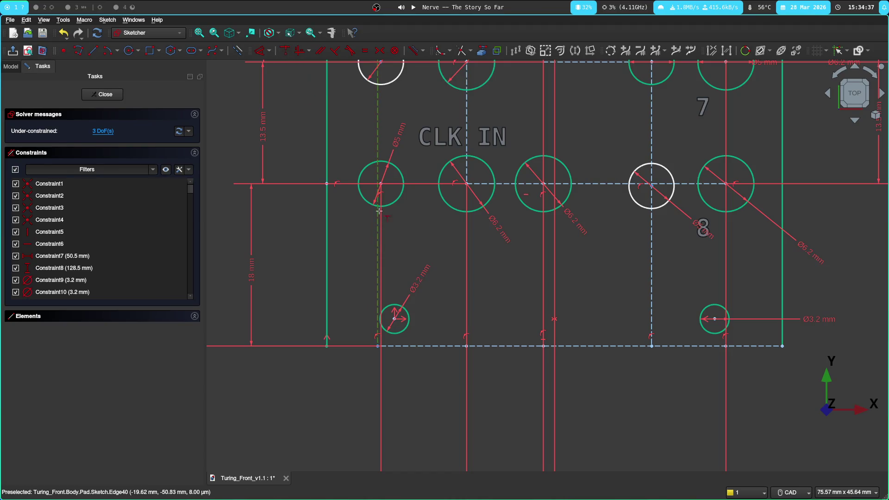
Step: Run the guide line through the jack centre and the PULSE VLT circle centre
left_click(381, 185)
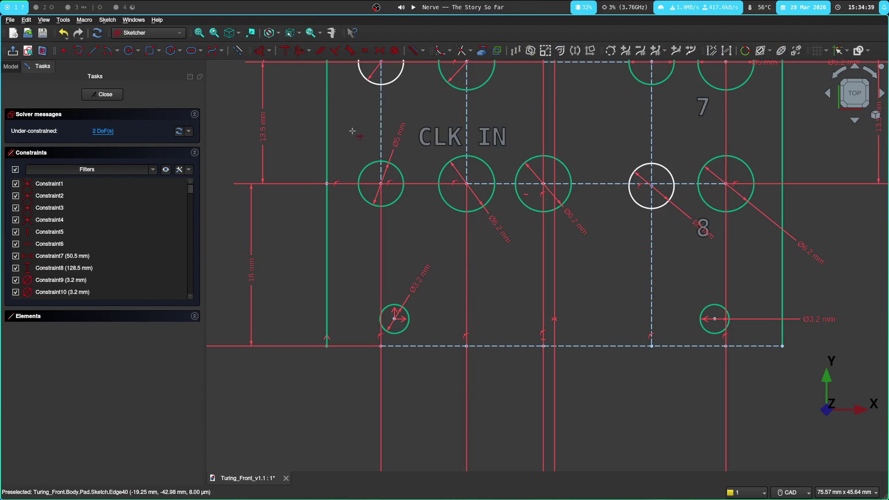
middle_click_drag(351, 160, 340, 268)
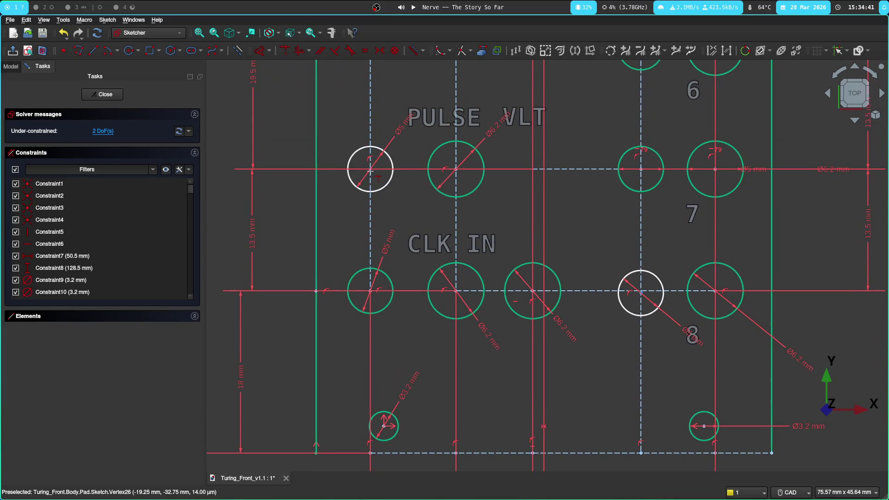
left_click(371, 169)
scroll(372, 171, "up", 5)
scroll(375, 152, "up", 7)
middle_click_drag(376, 131, 401, 294)
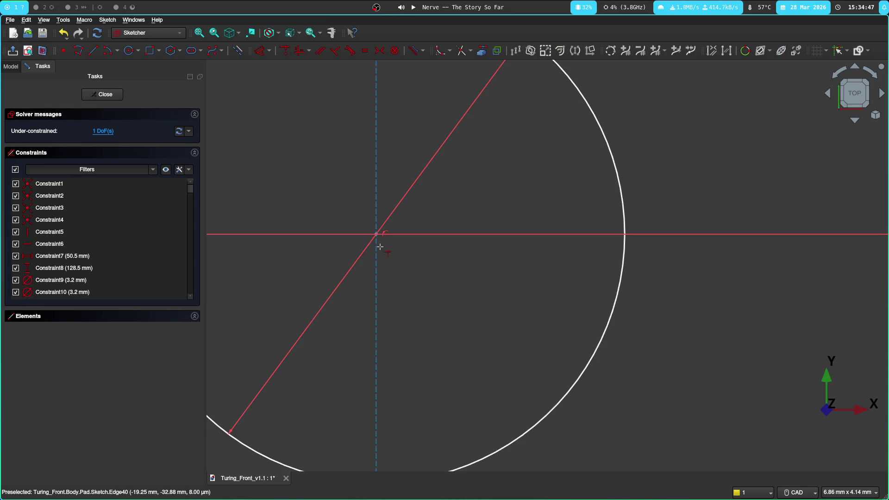
scroll(376, 233, "up", 5)
scroll(375, 201, "up", 4)
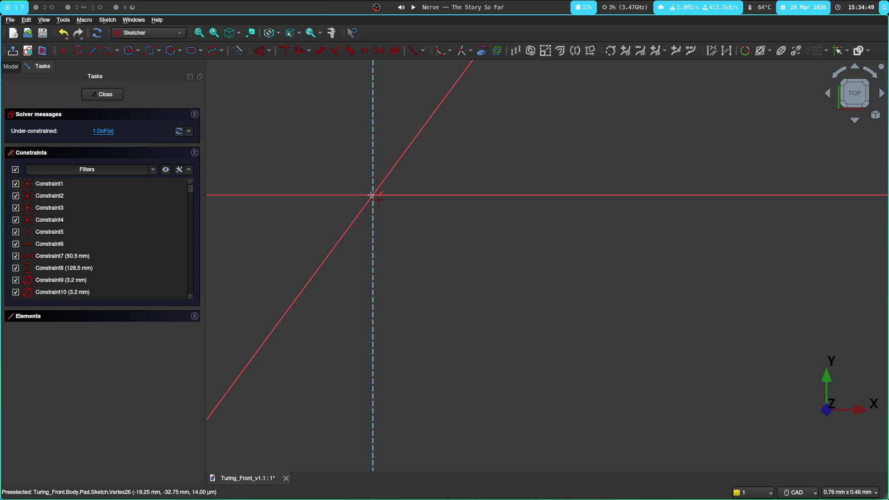
scroll(352, 254, "down", 5)
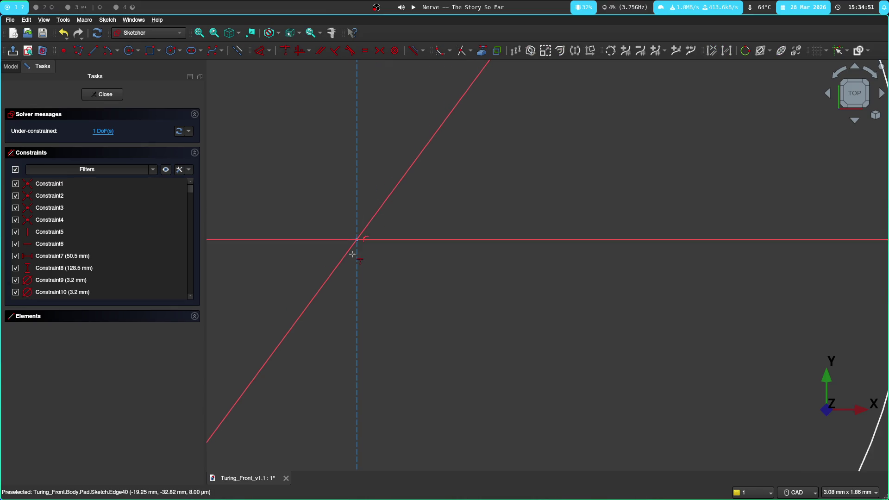
scroll(352, 253, "down", 10)
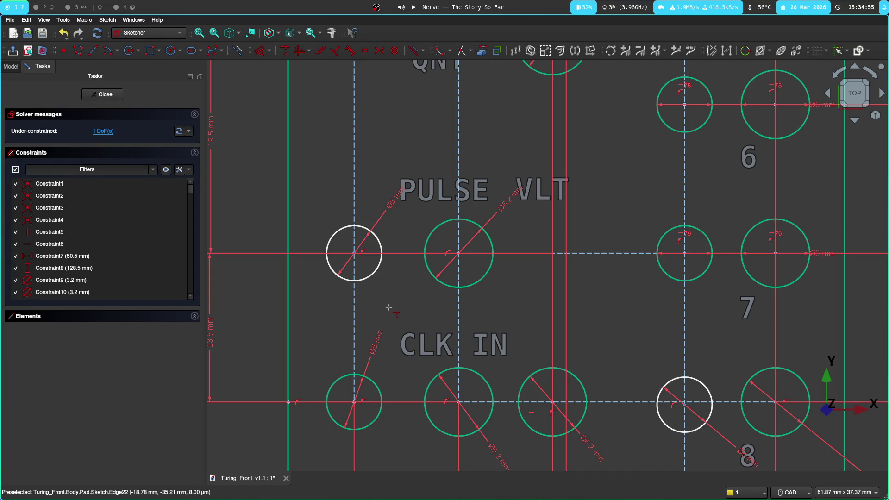
scroll(388, 308, "down", 2)
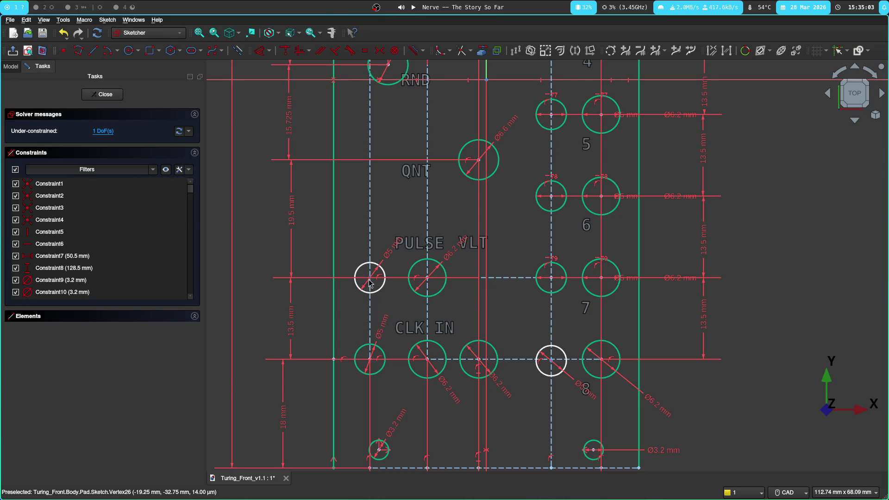
scroll(515, 281, "up", 5)
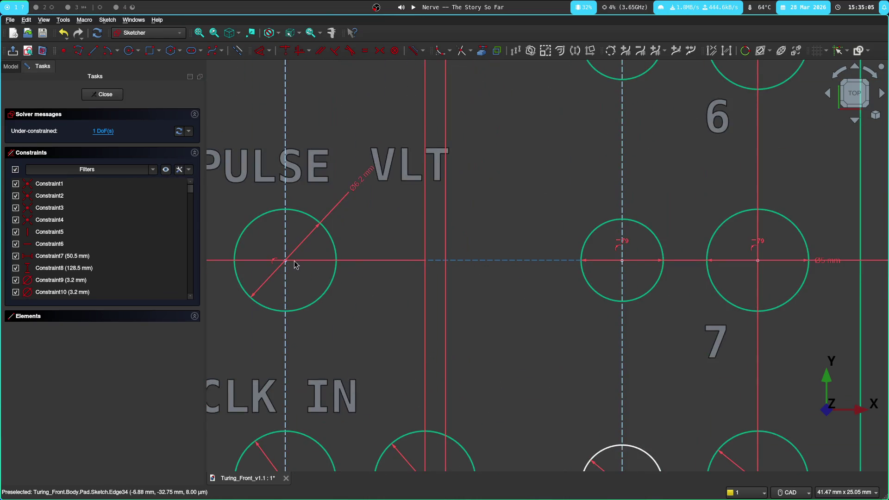
middle_click_drag(370, 206, 588, 235)
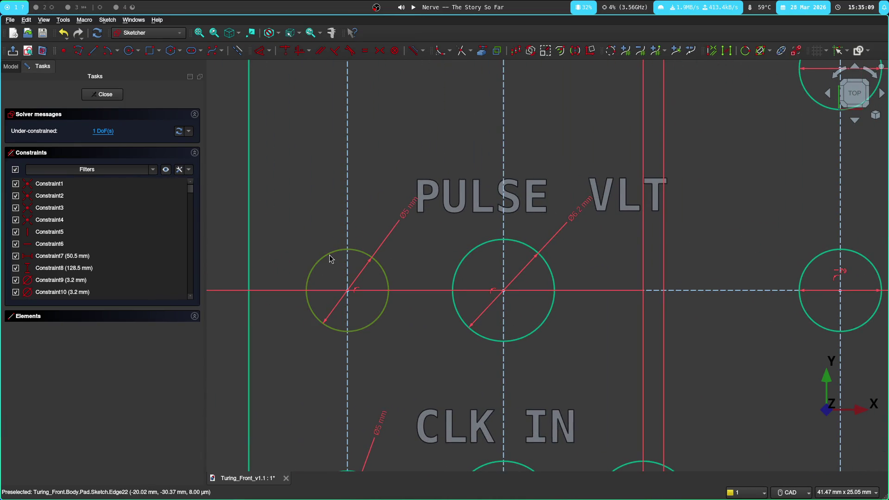
left_click(305, 297)
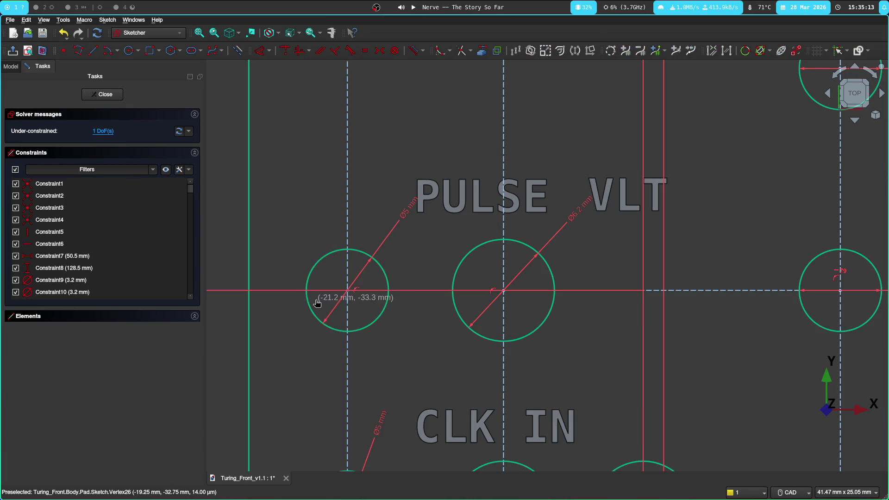
scroll(300, 354, "down", 5)
scroll(300, 354, "down", 4)
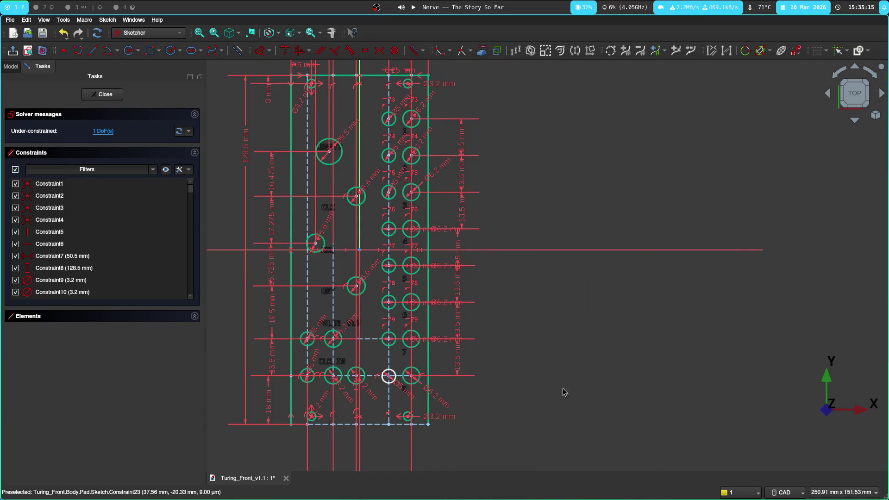
scroll(430, 348, "up", 2)
scroll(405, 281, "up", 3)
Step: Snap the loose circle's centre onto the CLK IN row's horizontal guide line, fully constraining the sketch, and save
middle_click_drag(571, 263, 647, 309)
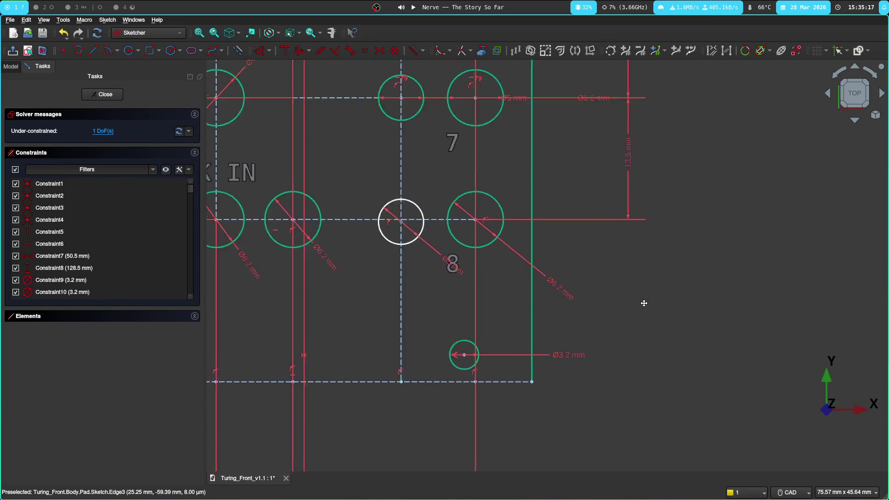
left_click_drag(443, 254, 418, 232)
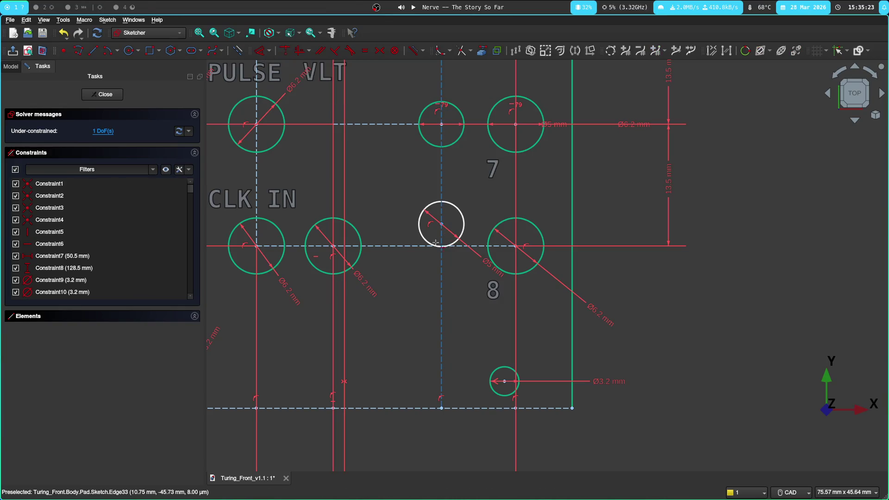
left_click(419, 246)
left_click(391, 189)
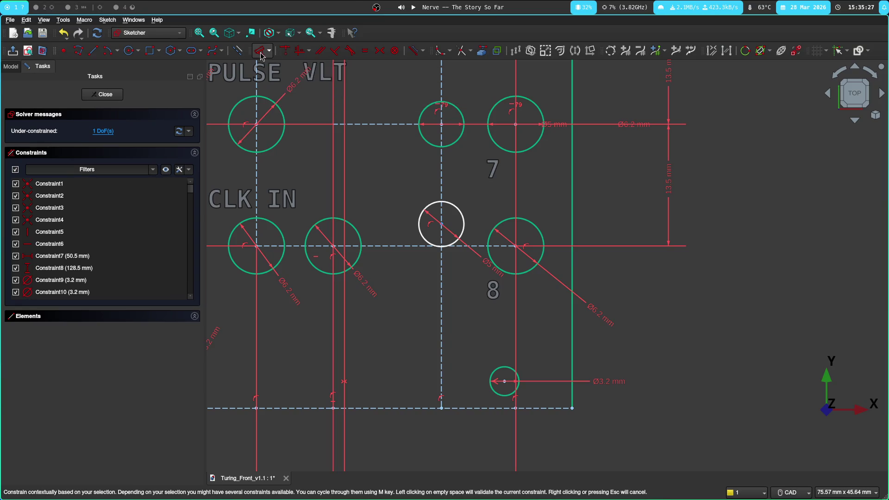
left_click(441, 225)
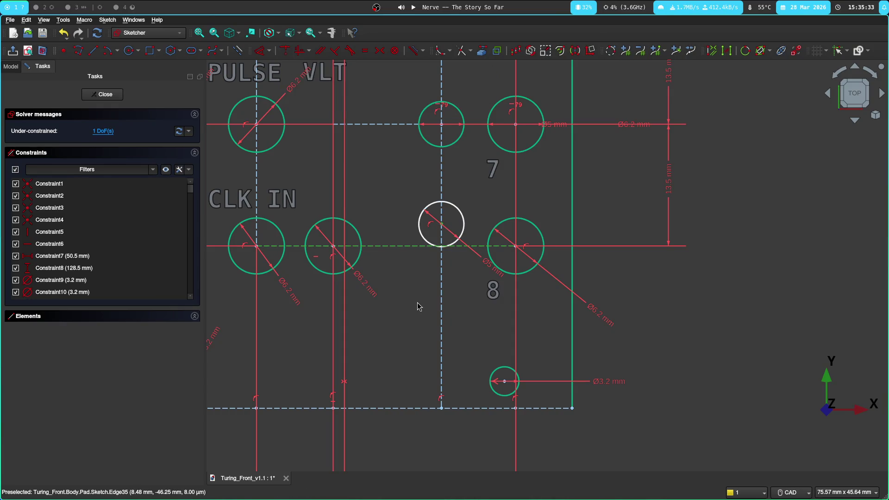
left_click(402, 197)
scroll(402, 197, "up", 2)
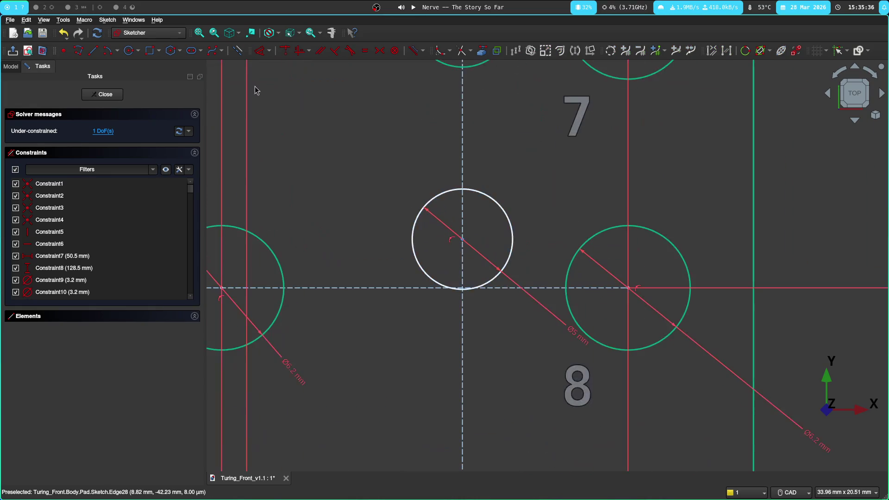
left_click(282, 53)
left_click(462, 240)
left_click(392, 285)
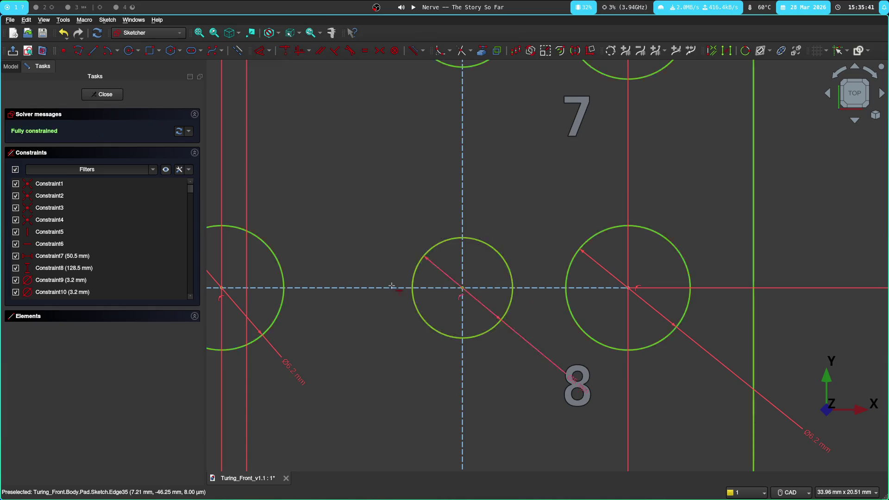
scroll(369, 206, "down", 5)
key("ctrl+s")
Step: Close the sketch, delete the failing Pad, then undo to restore it
left_click(97, 96)
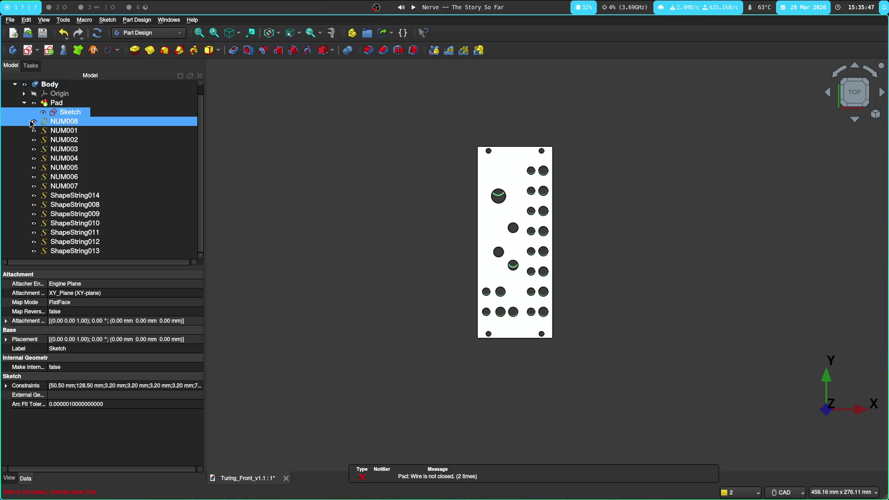
scroll(462, 225, "up", 2)
scroll(453, 223, "up", 3)
middle_click_drag(474, 230, 493, 253)
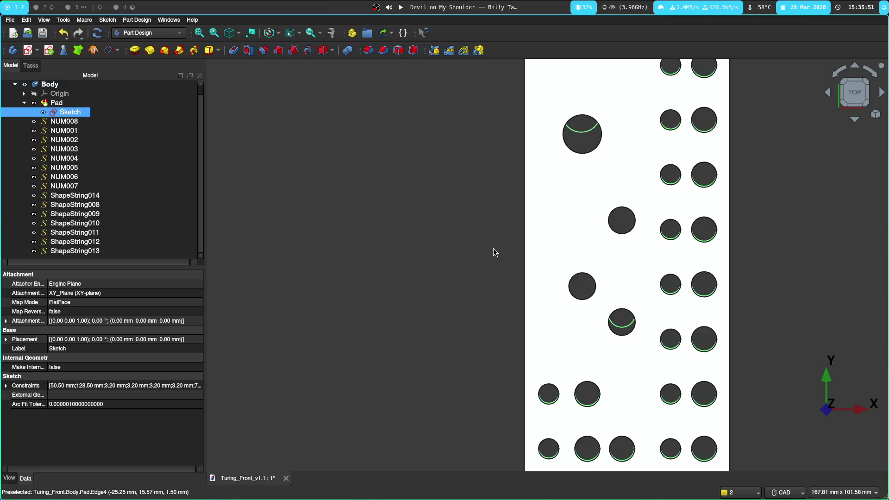
scroll(493, 248, "down", 3)
scroll(489, 229, "up", 1)
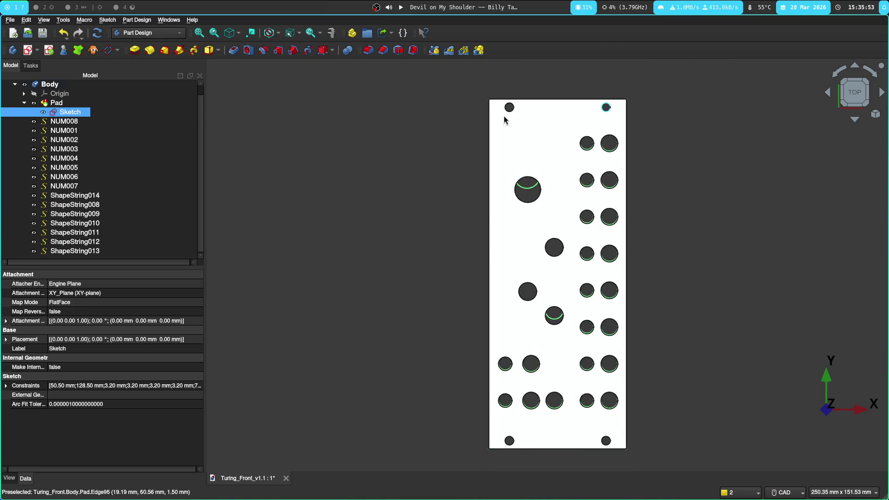
left_click(57, 103)
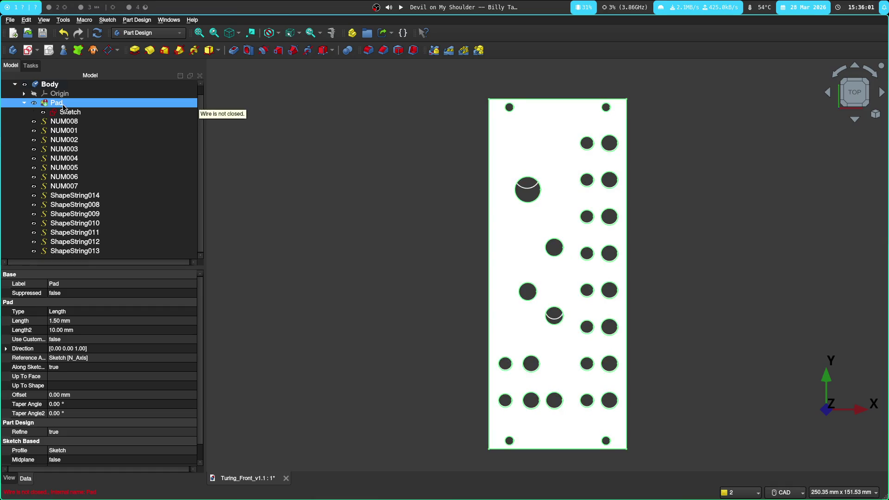
right_click(61, 106)
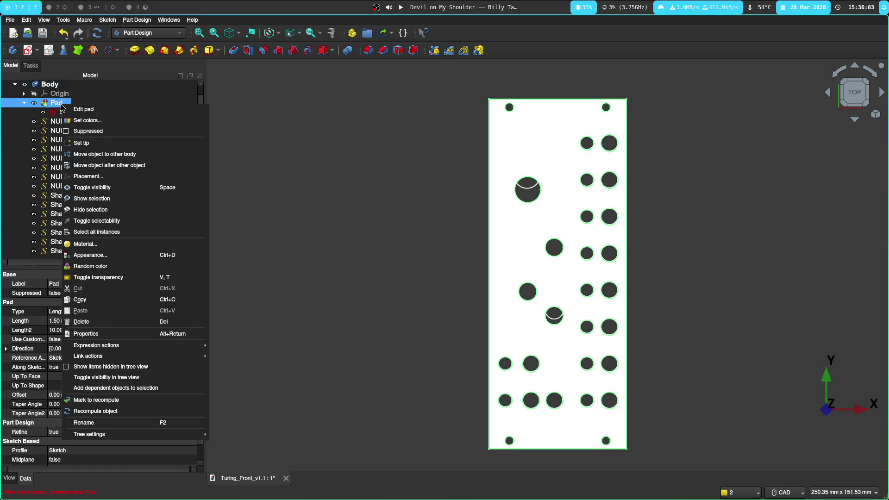
left_click(82, 322)
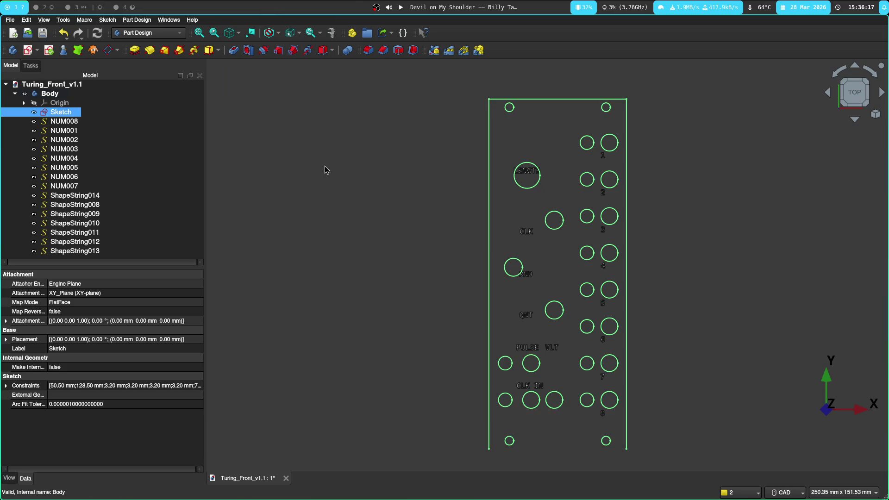
key("ctrl+z")
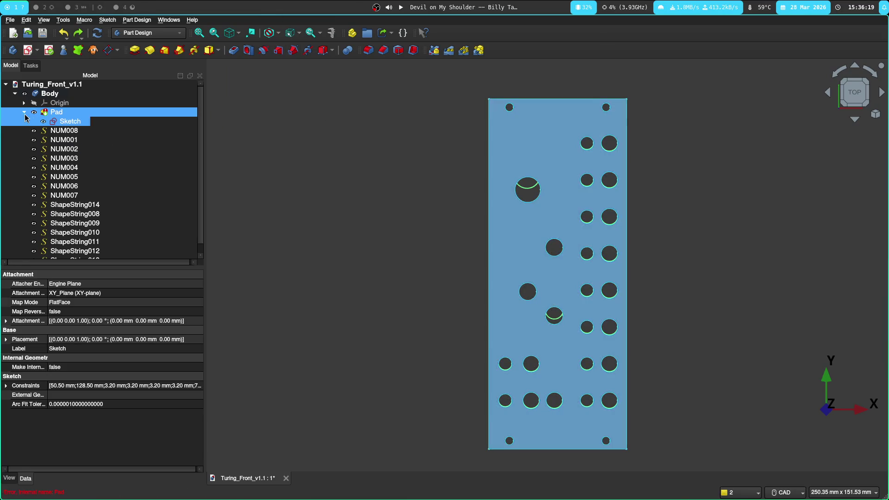
Step: Reapply the Pad length, dismiss the 'Wire is not closed' warning, and reopen the panel sketch
double_click(63, 111)
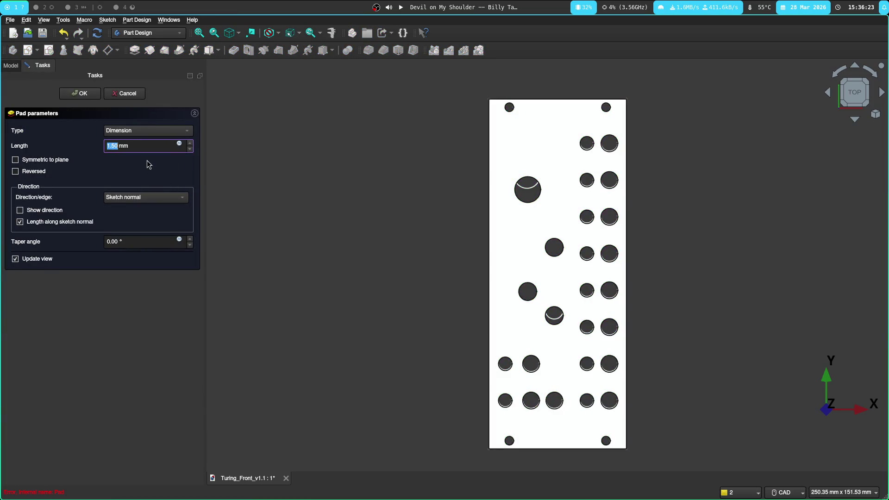
key("Return")
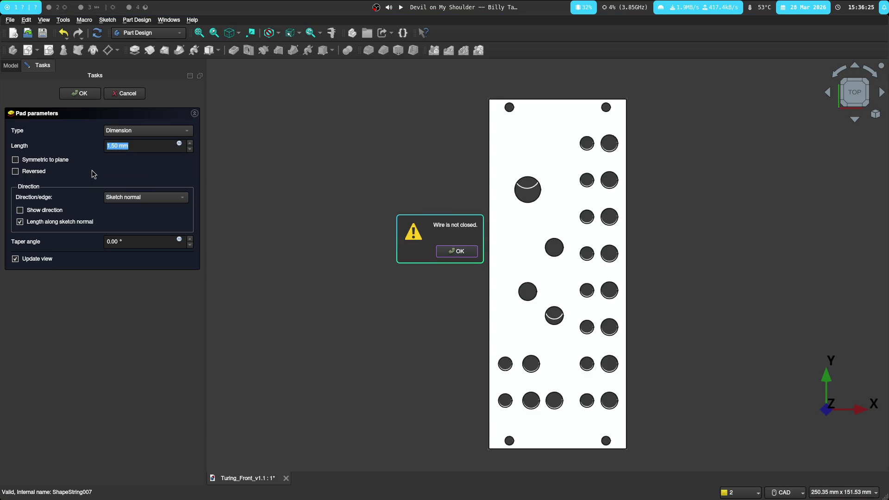
left_click(457, 251)
left_click(87, 172)
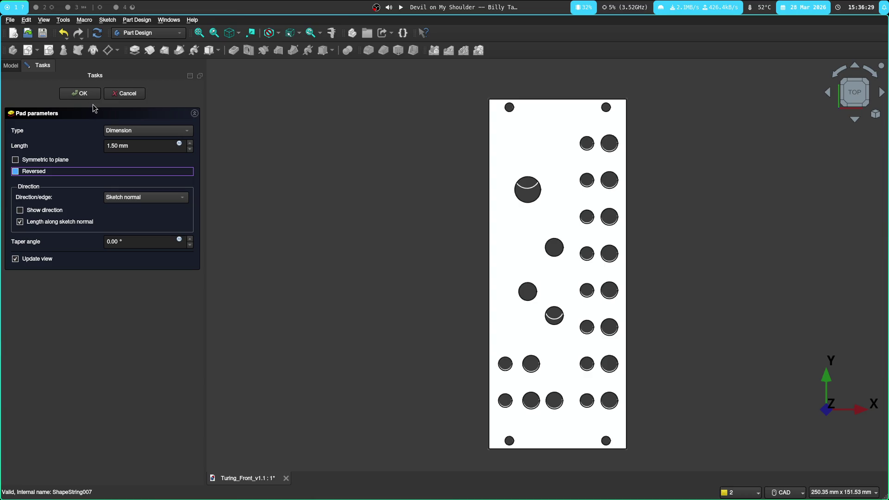
left_click(10, 66)
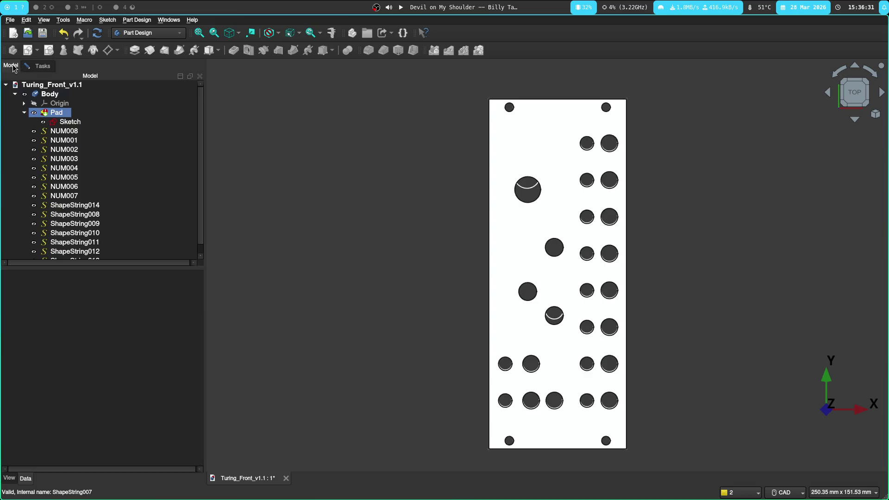
left_click(70, 123)
double_click(70, 123)
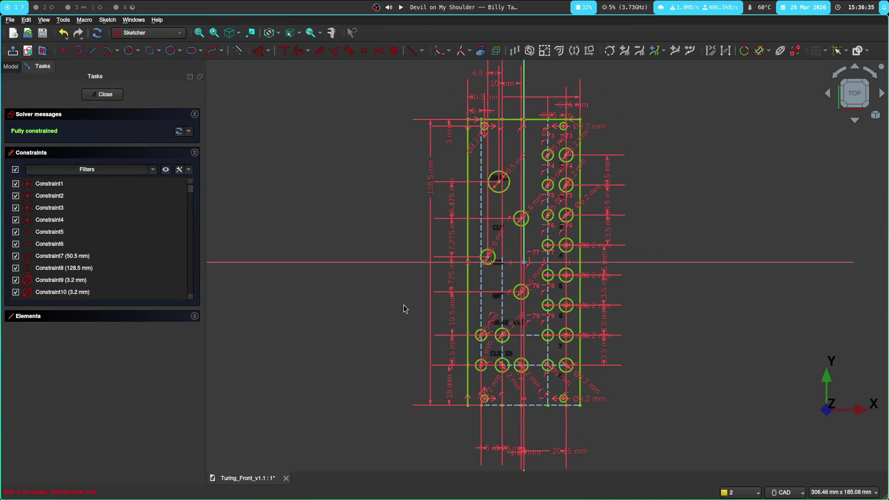
scroll(440, 417, "up", 5)
Step: Redraw the bottom outline edge as a construction line from the bottom-left corner
left_click(587, 391)
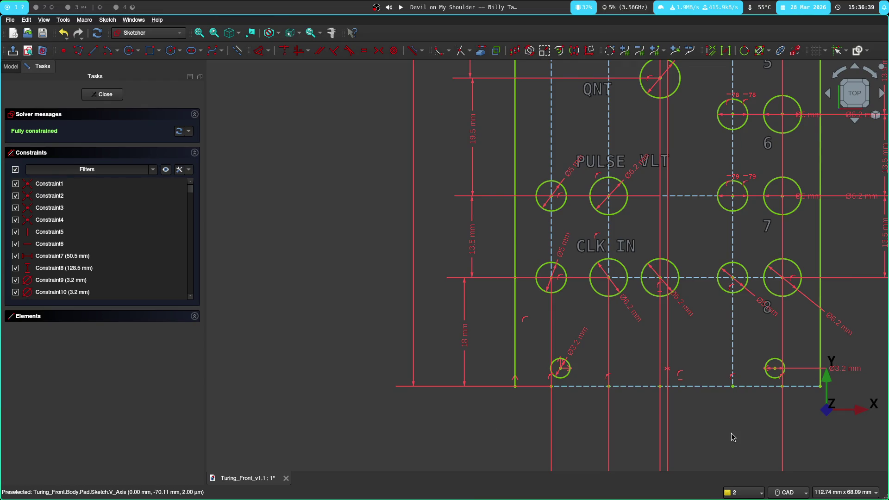
key("ctrl+z")
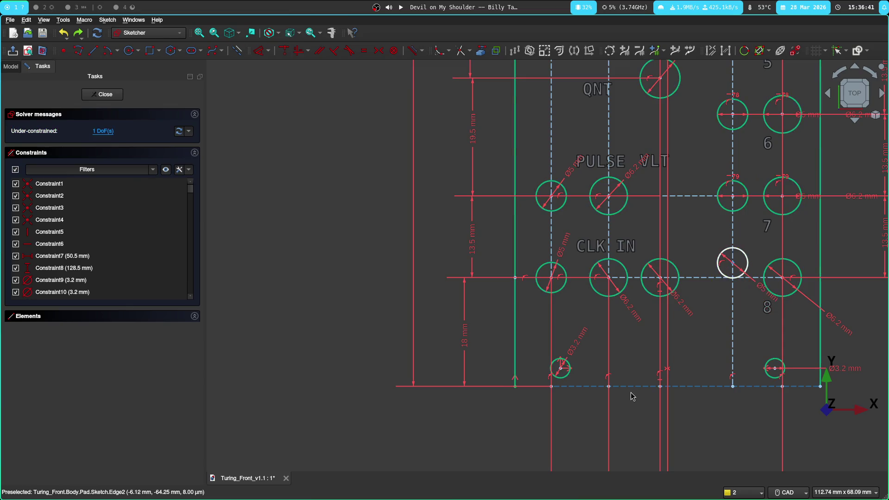
middle_click_drag(668, 403, 427, 387)
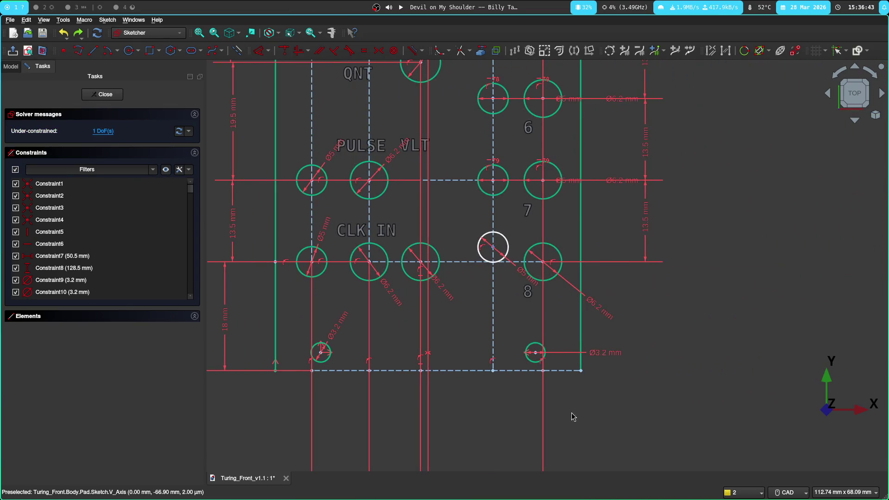
left_click(217, 53)
left_click(275, 370)
left_click(582, 370)
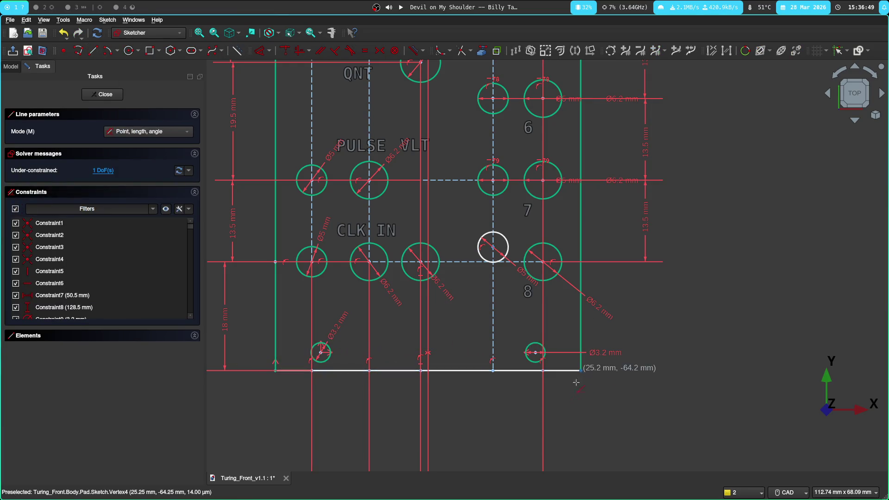
key("g")
key("n")
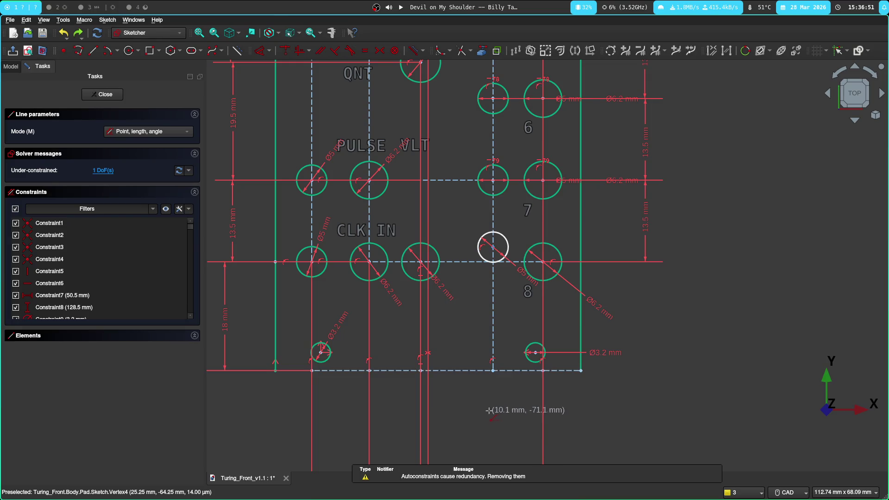
key("Escape")
scroll(463, 292, "up", 2)
scroll(464, 292, "up", 2)
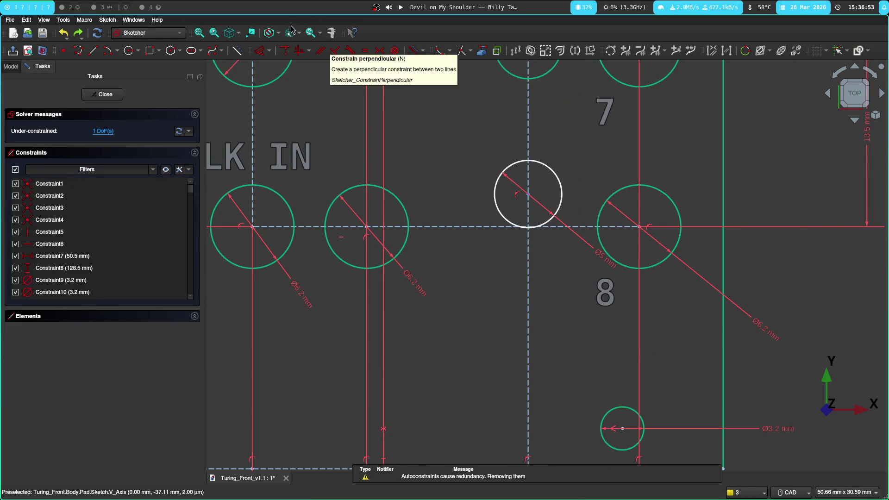
Step: Pin the loose circle to its grid intersection and draw the solid 50.5 mm bottom edge
left_click(529, 203)
left_click(528, 226)
scroll(452, 344, "down", 3)
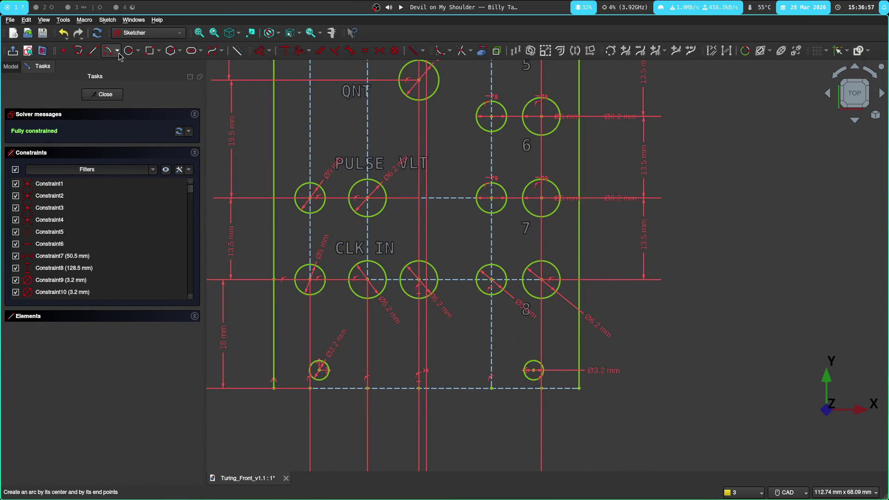
left_click(93, 50)
left_click(275, 387)
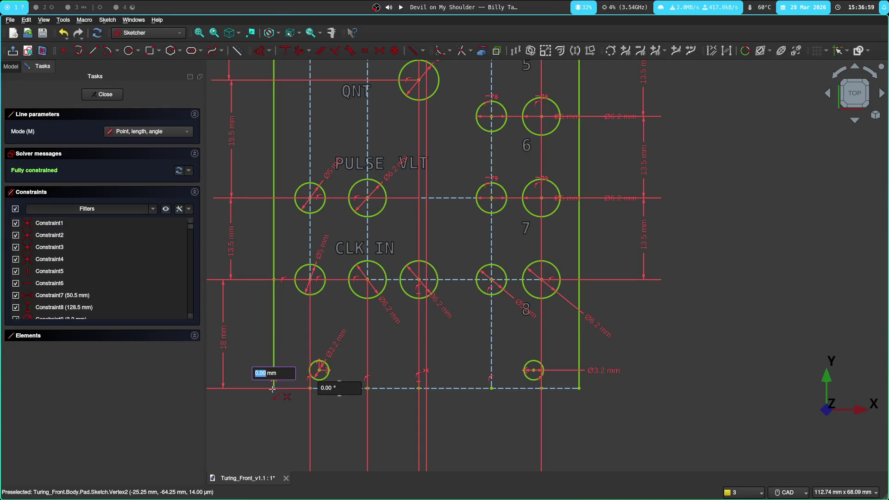
left_click(578, 386)
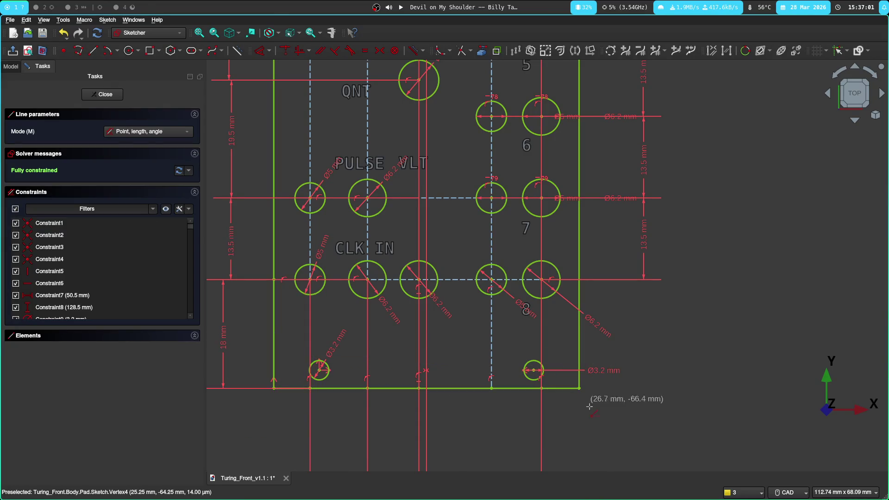
key("Escape")
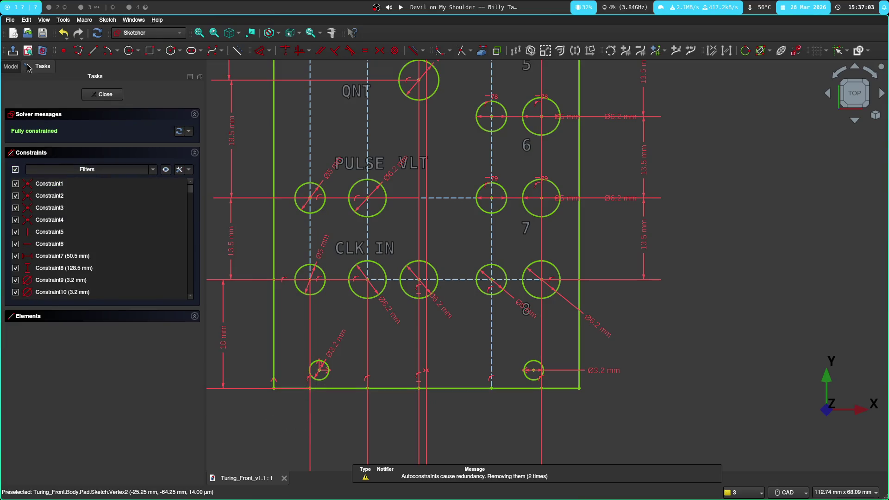
left_click(11, 66)
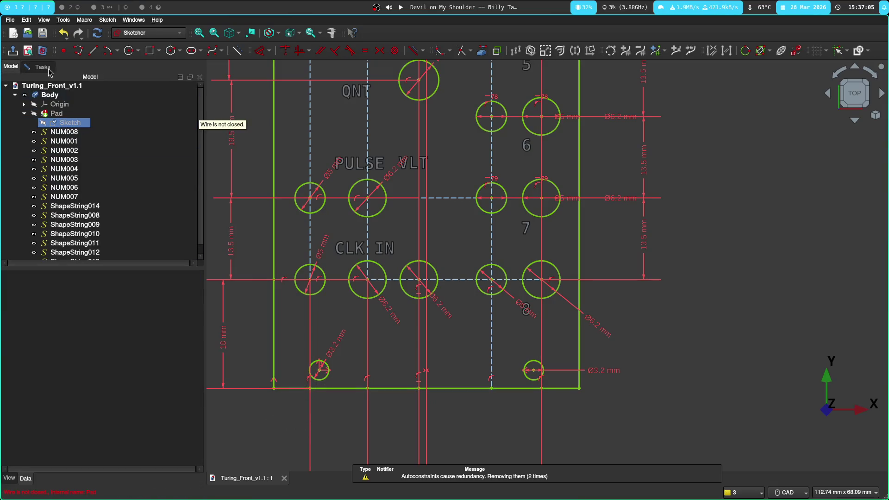
Step: Close the sketch so the panel rebuilds with its holes, and rotate to view its face
left_click(40, 67)
left_click(98, 95)
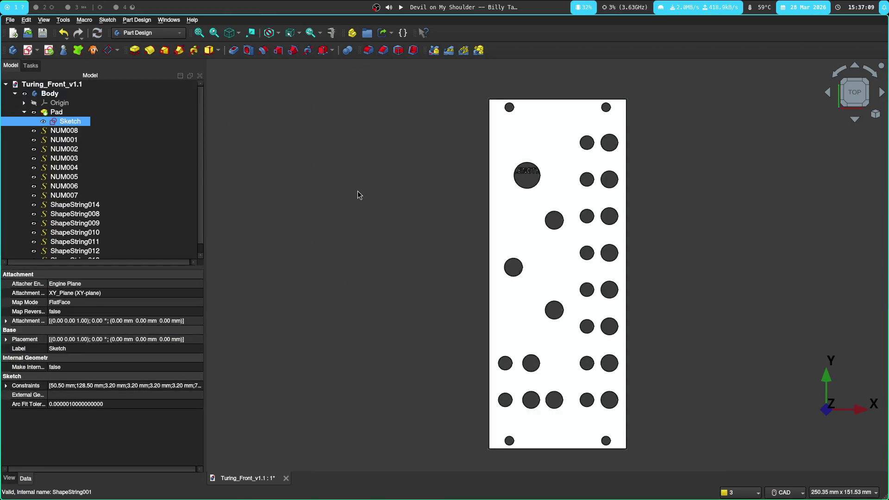
left_click(375, 198)
scroll(390, 204, "up", 4)
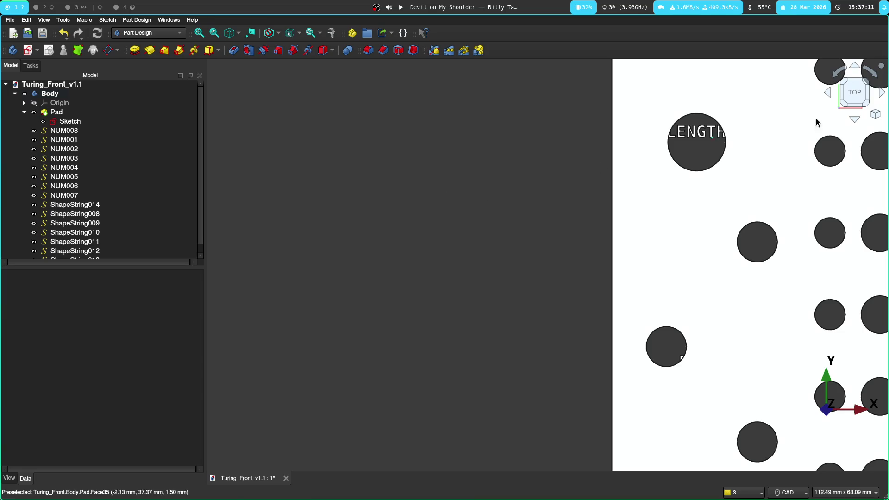
left_click(883, 93)
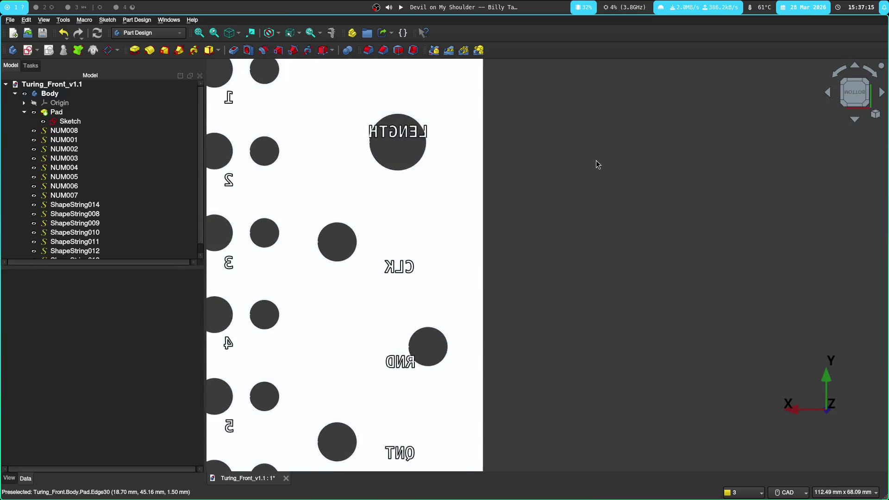
scroll(591, 157, "down", 3)
middle_click_drag(589, 140, 589, 164)
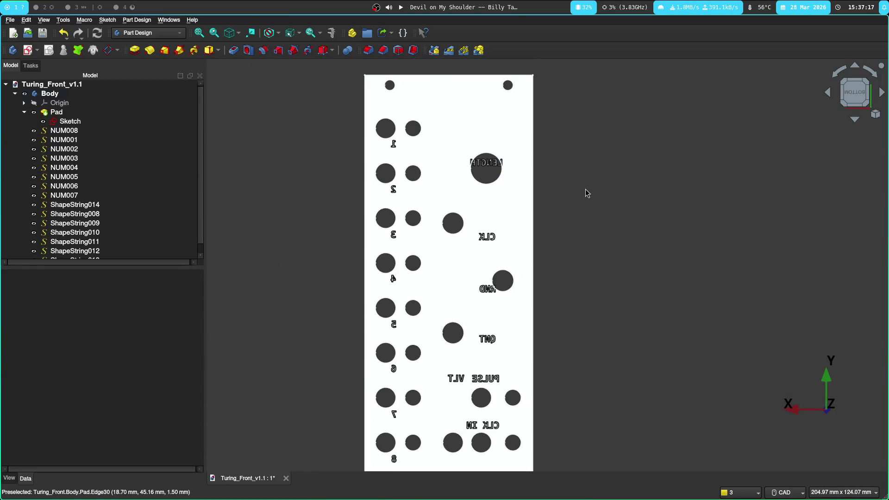
Step: Select the NUM008 label in the tree and open its ShapeString settings
left_click(484, 166)
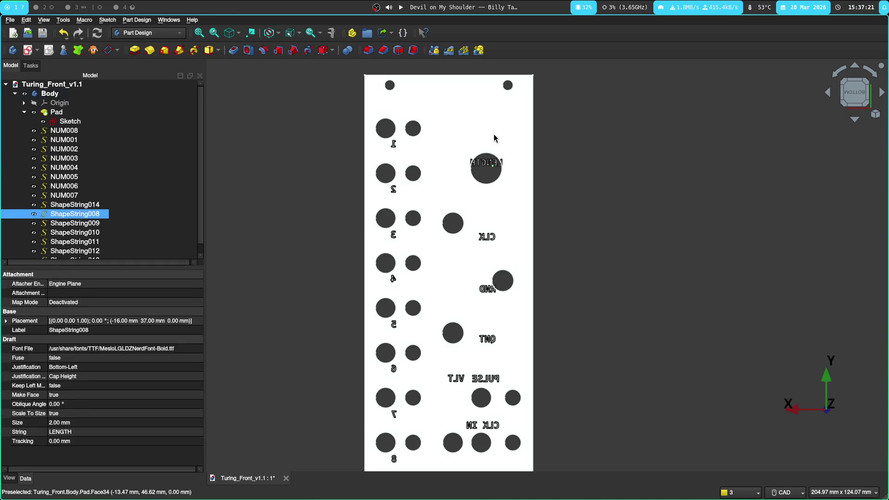
left_click(487, 166)
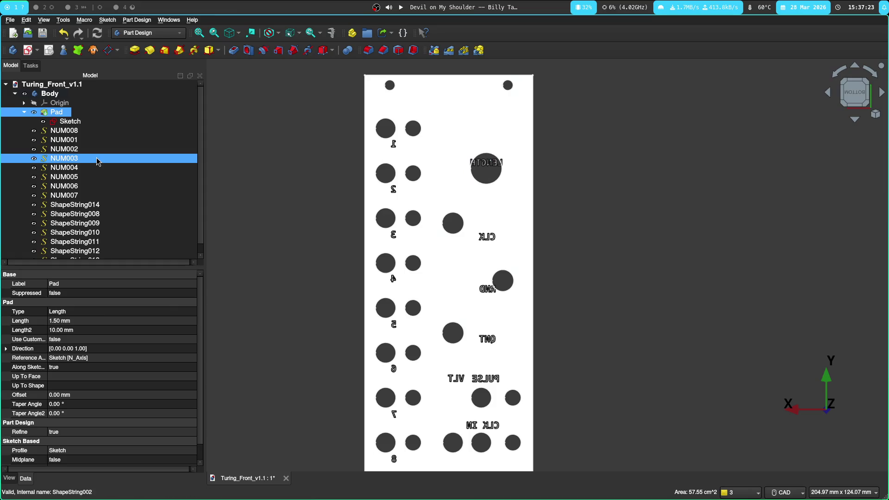
left_click(81, 132)
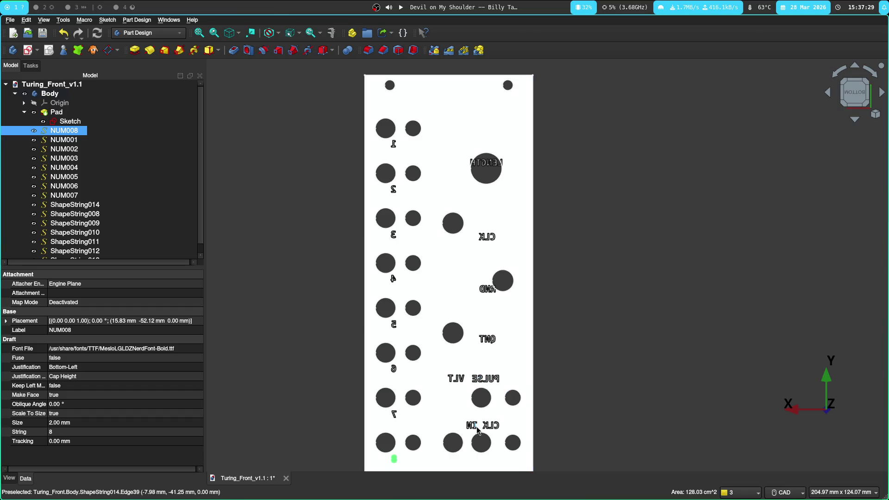
right_click(684, 290)
left_click(664, 277)
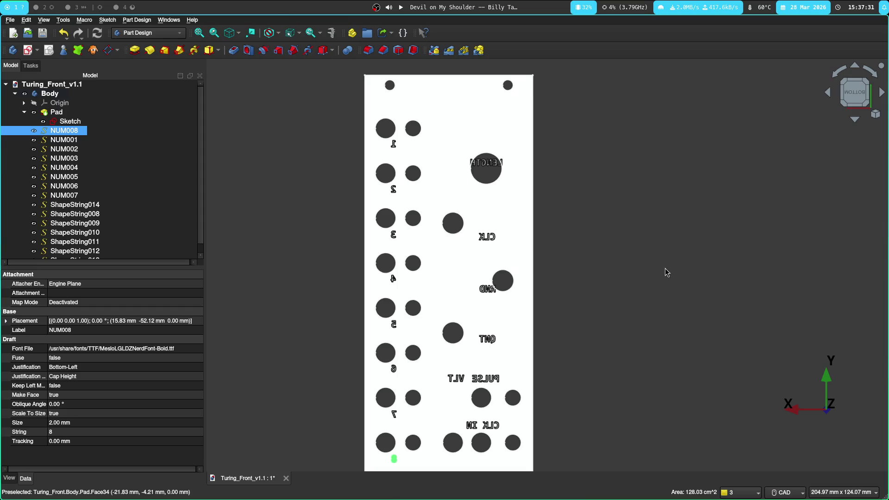
left_click(93, 140, "ctrl")
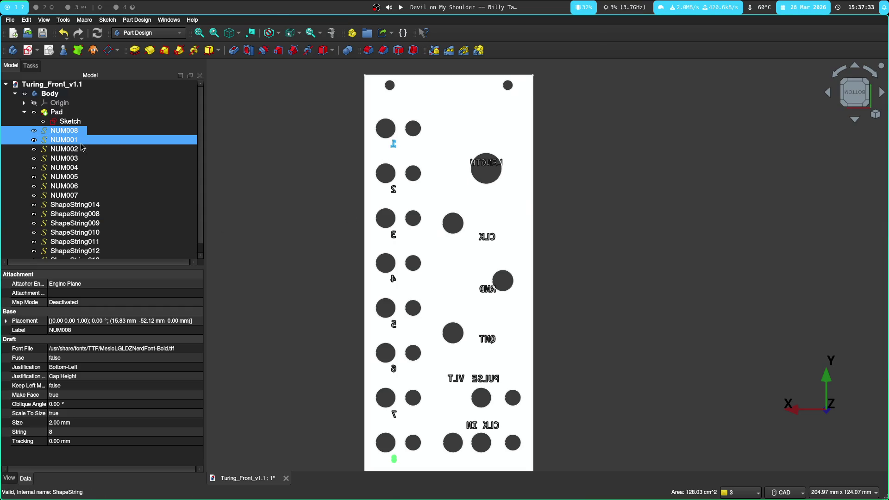
left_click(70, 131)
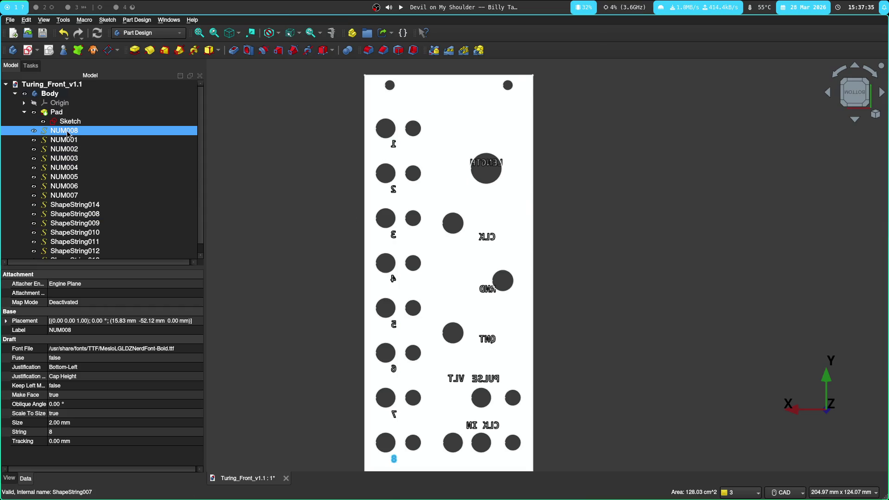
double_click(67, 131)
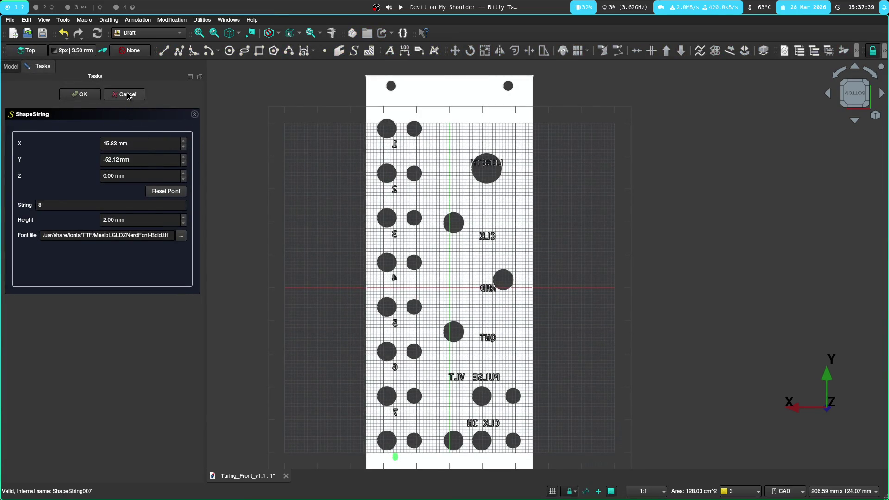
Step: Change the NUM008 label's text height from 2 mm to 4 mm
double_click(182, 217)
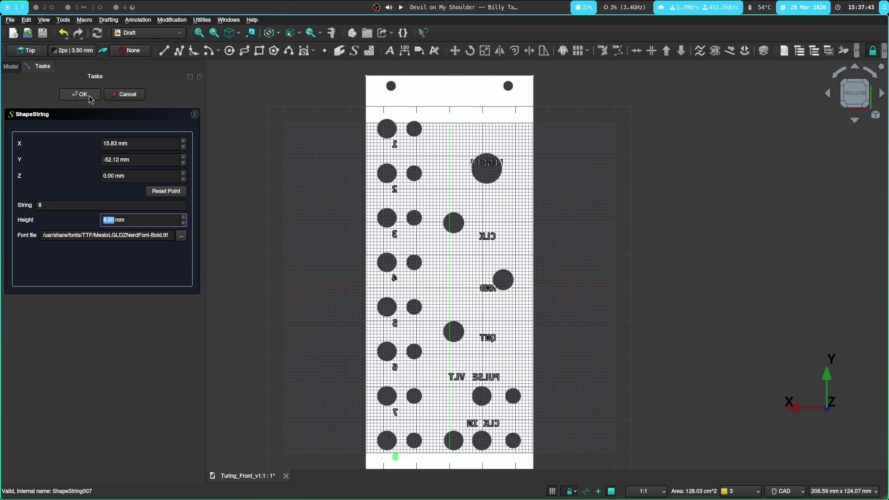
left_click(81, 95)
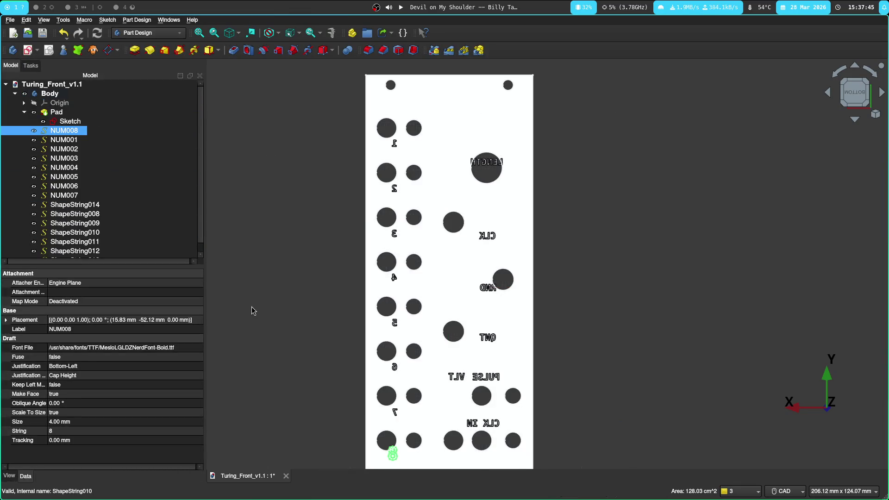
scroll(246, 254, "up", 8)
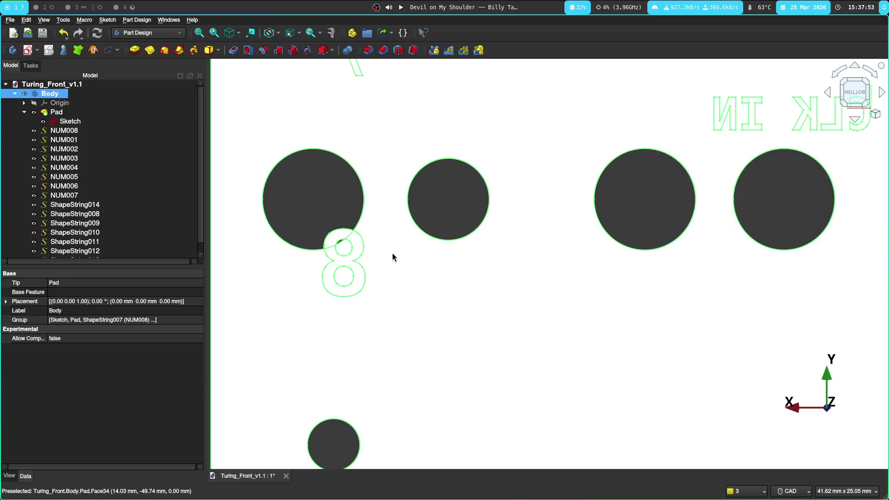
scroll(393, 252, "down", 5)
scroll(393, 262, "up", 3)
left_click(232, 261)
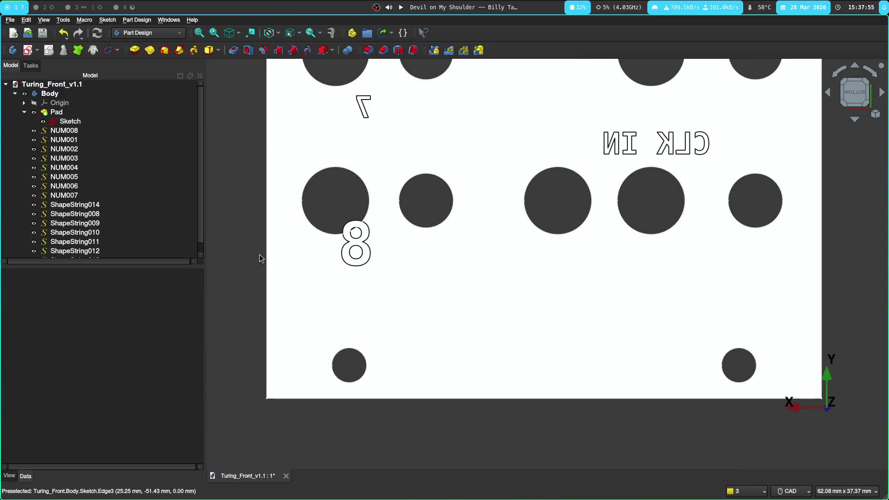
left_click(362, 256)
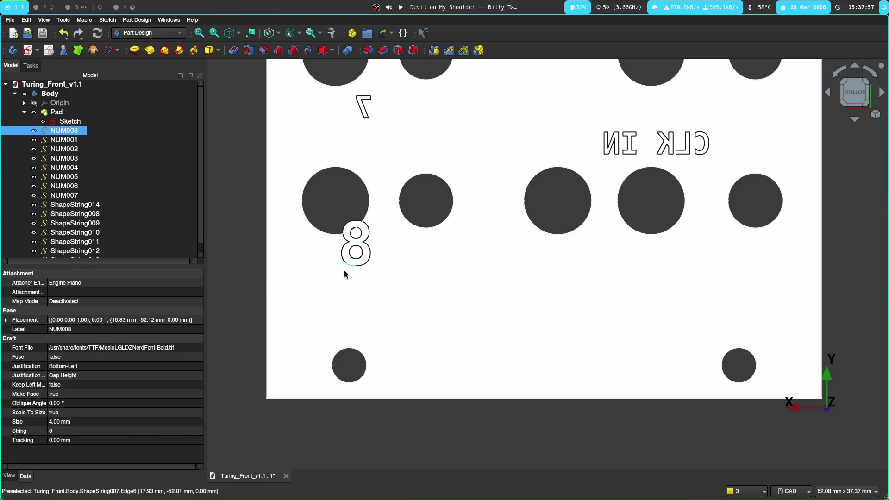
left_click(359, 278)
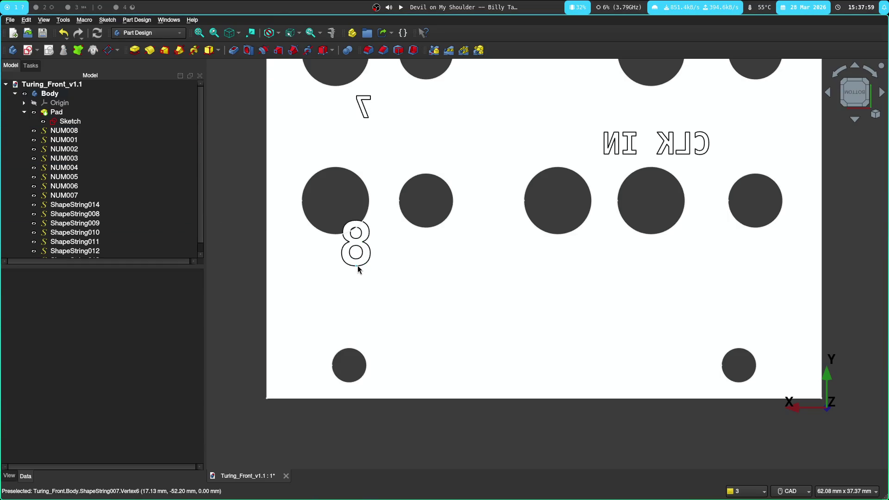
left_click(358, 269)
left_click(151, 123, "ctrl")
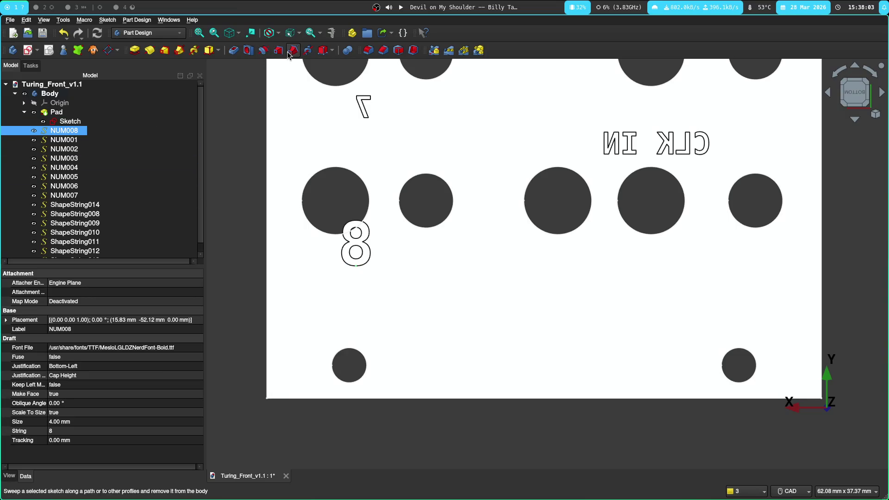
scroll(253, 134, "down", 1)
scroll(252, 133, "down", 1)
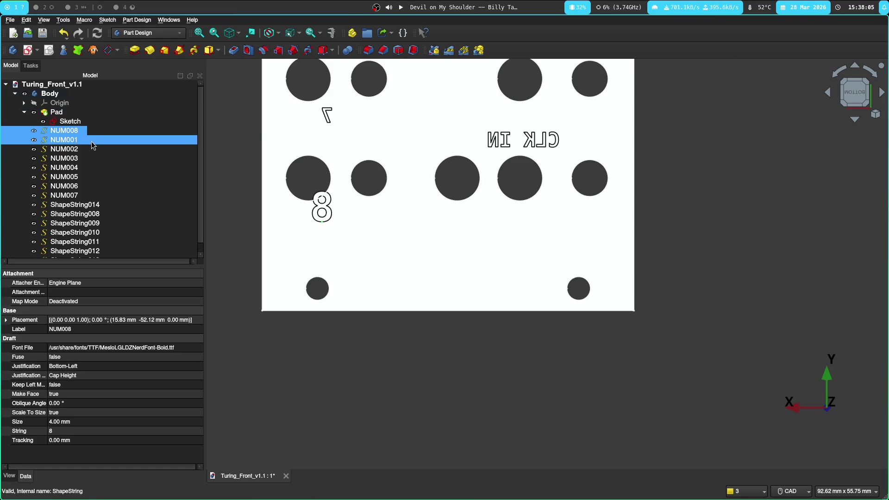
left_click(75, 141)
Step: Raise the NUM001 and NUM002 labels to 4 mm text height
double_click(75, 142)
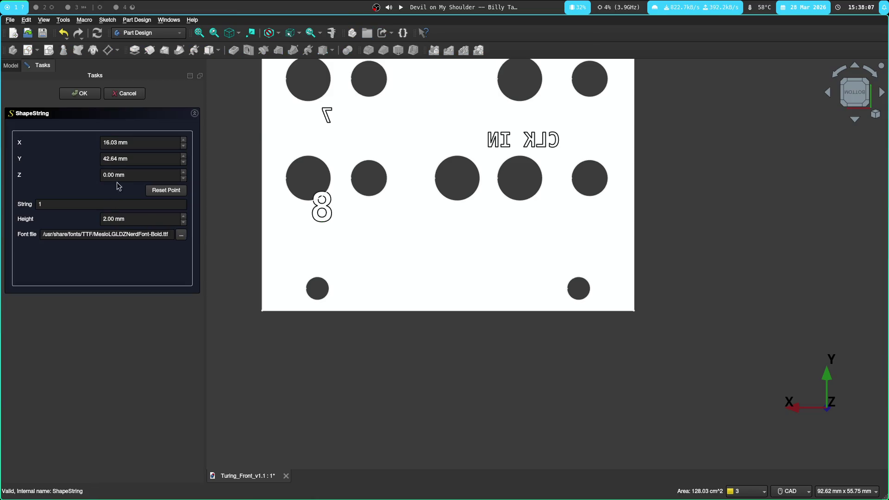
left_click(184, 216)
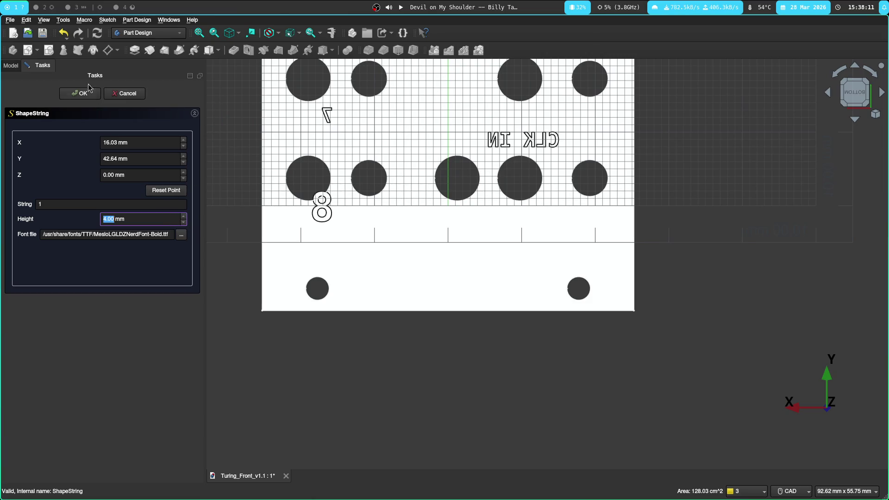
left_click(76, 92)
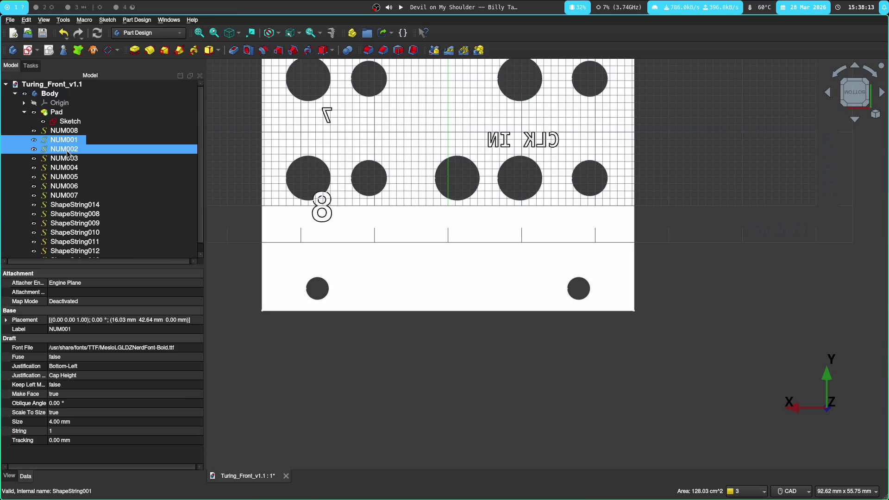
double_click(67, 147)
left_click(183, 216)
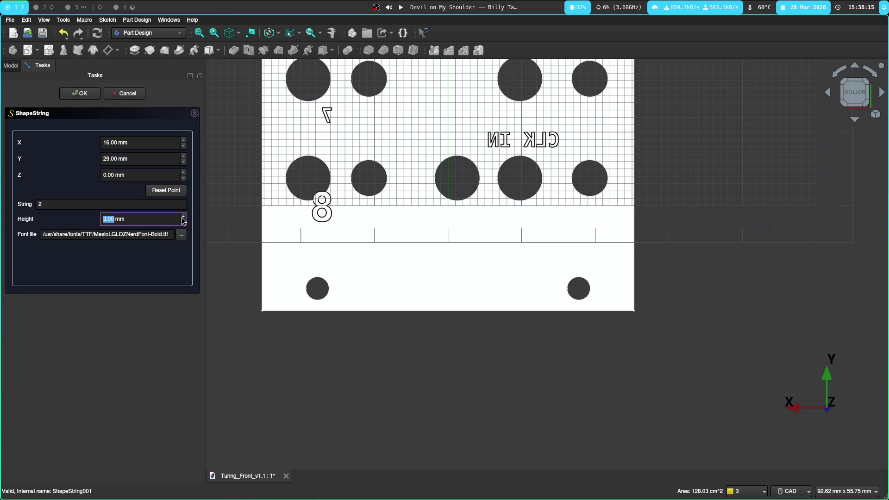
left_click(77, 93)
Step: Select labels NUM003 through NUM007 together in the Model tree
key("Up")
key("Up")
key("Up")
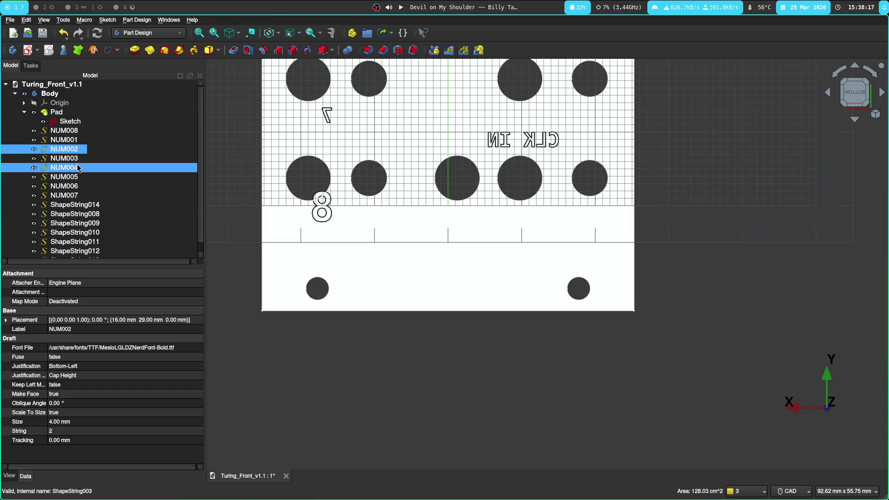
key("Up")
left_click_drag(78, 175, 70, 196)
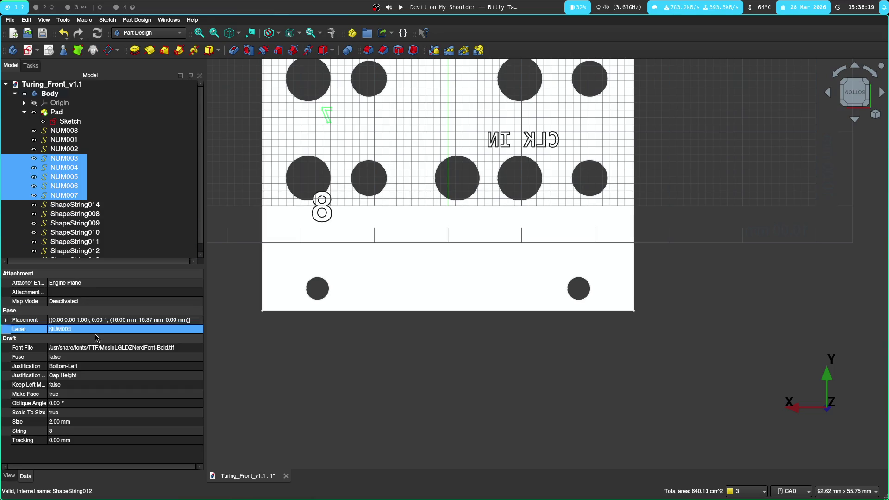
Step: Set number labels NUM003–NUM007 to 4 mm text size via the Data tab
left_click(61, 434)
left_click(56, 421)
double_click(55, 423)
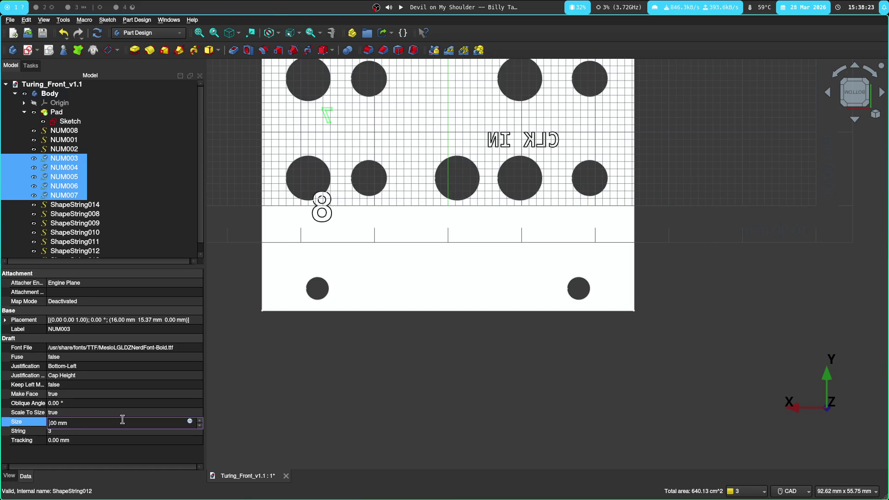
type("4")
key("Return")
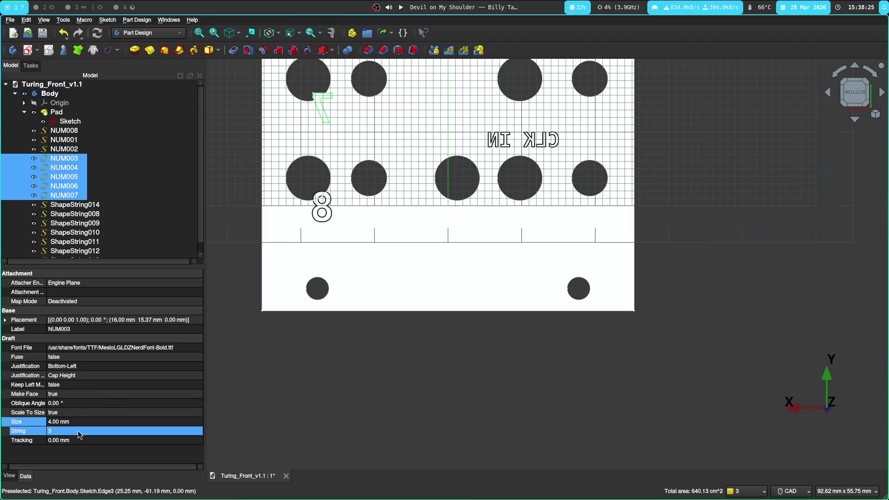
Step: Set the word labels such as CLK IN (ShapeString014–013) to 4 mm text size
left_click(82, 205)
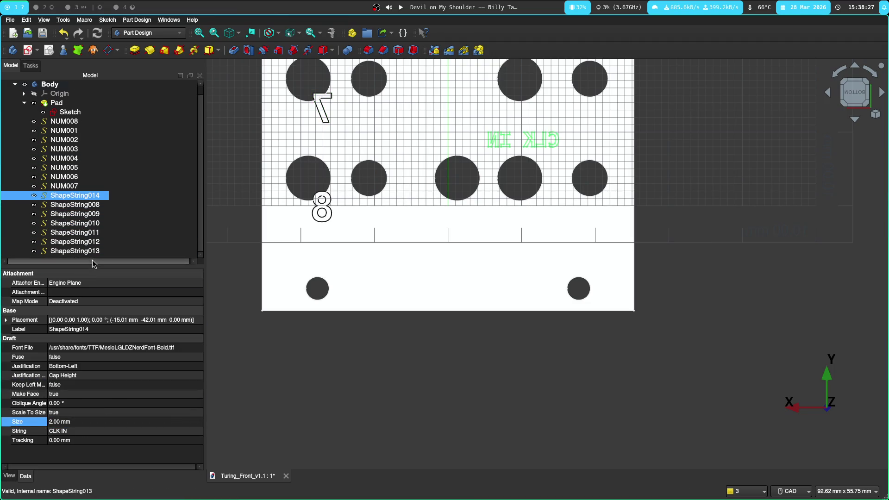
left_click(83, 251, "shift")
left_click(70, 422)
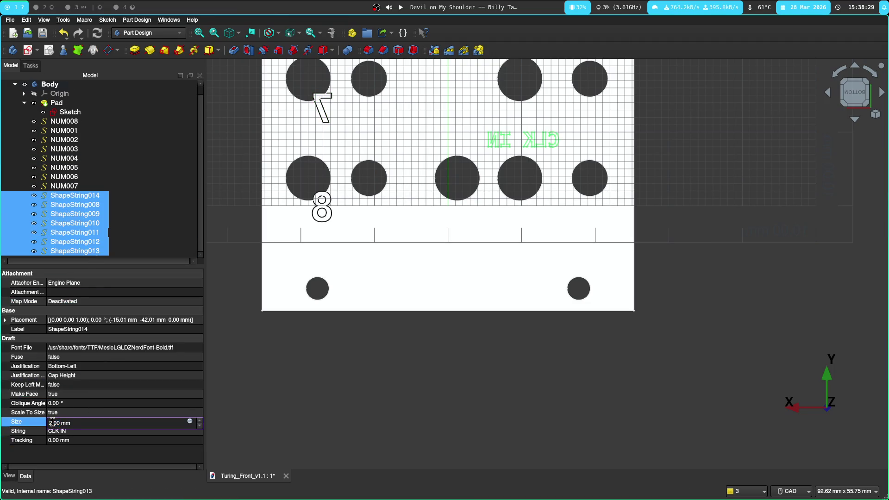
type("4")
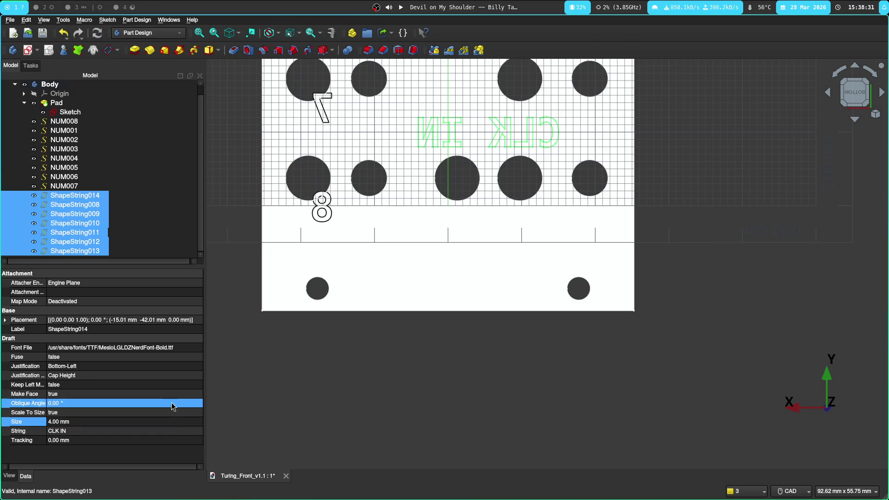
left_click(405, 387)
scroll(405, 387, "down", 5)
scroll(480, 213, "up", 3)
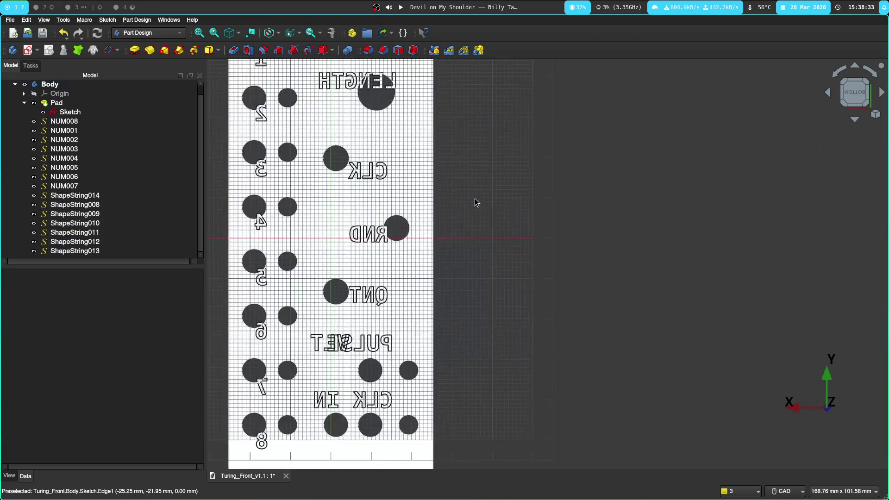
Step: Inspect the enlarged LENGTH label (ShapeString008) running across its jack hole
middle_click_drag(529, 179, 631, 238)
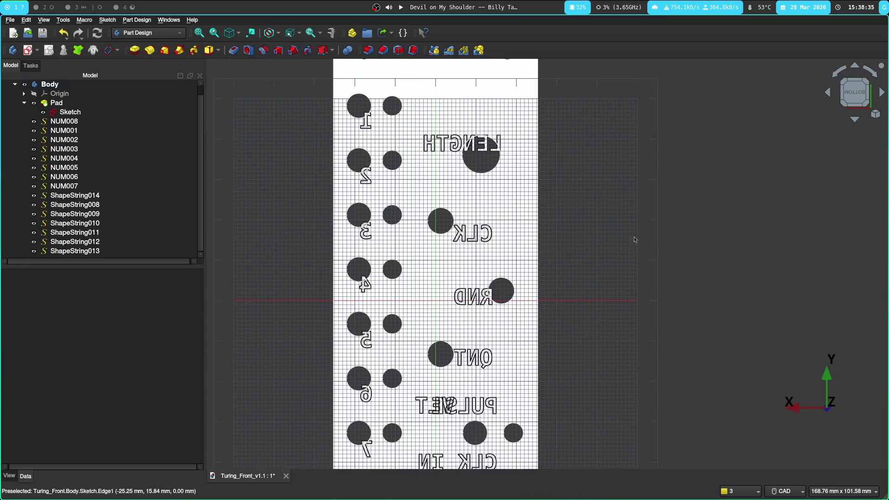
scroll(498, 153, "up", 6)
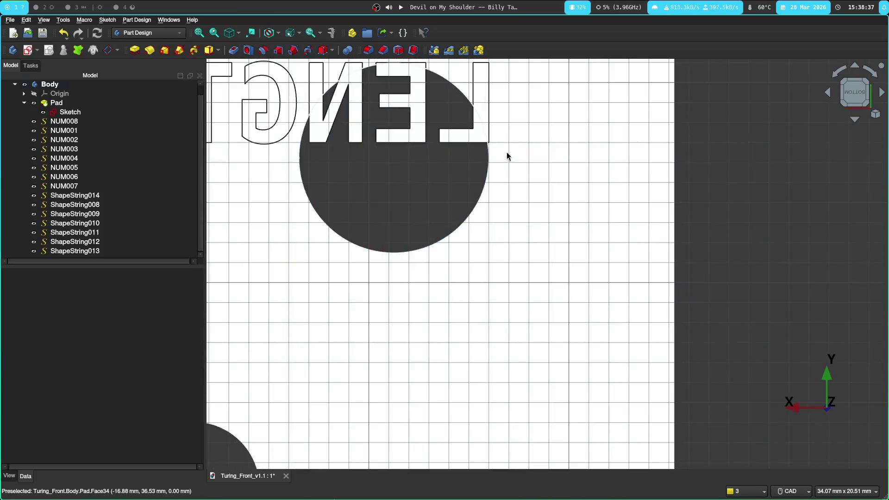
scroll(508, 155, "up", 6)
left_click(474, 142)
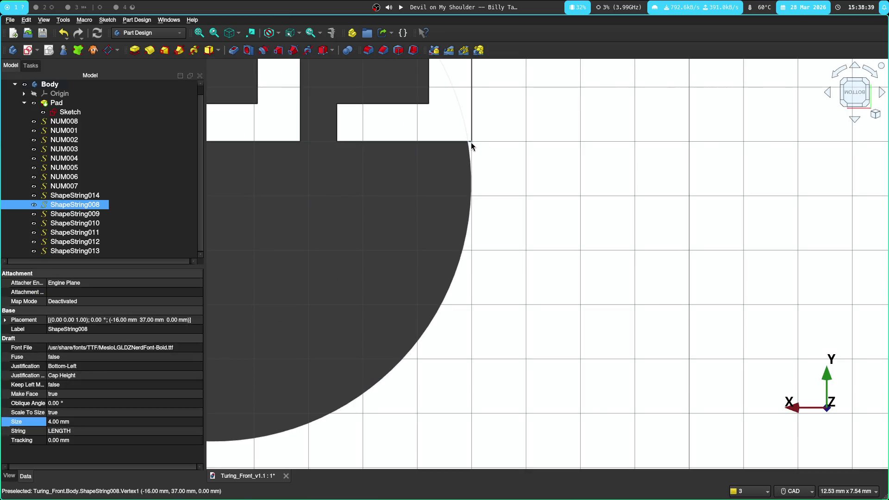
scroll(471, 142, "down", 10)
scroll(476, 156, "up", 6)
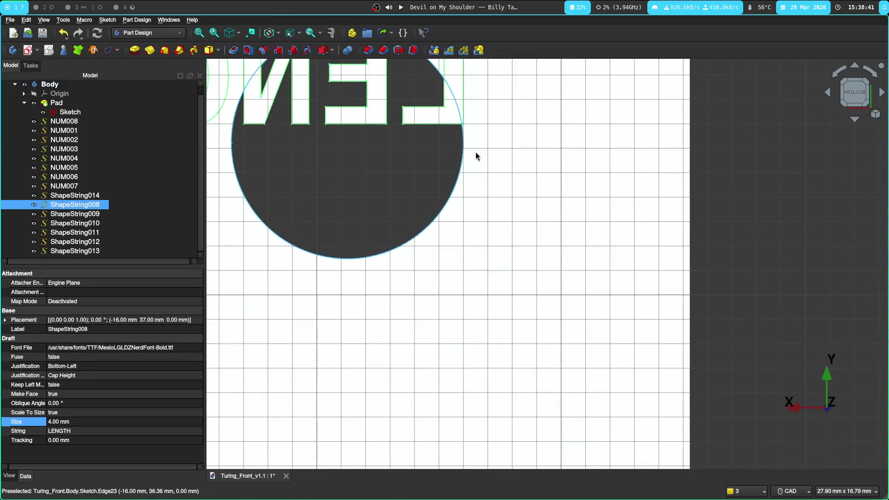
scroll(476, 157, "down", 3)
middle_click_drag(392, 170, 390, 248)
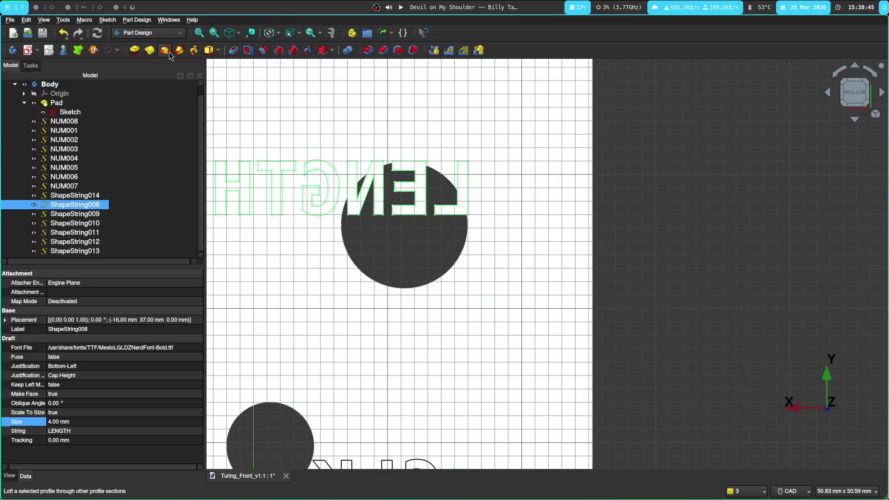
Step: Bring up the workbench dropdown list while staying in Part Design
left_click(162, 34)
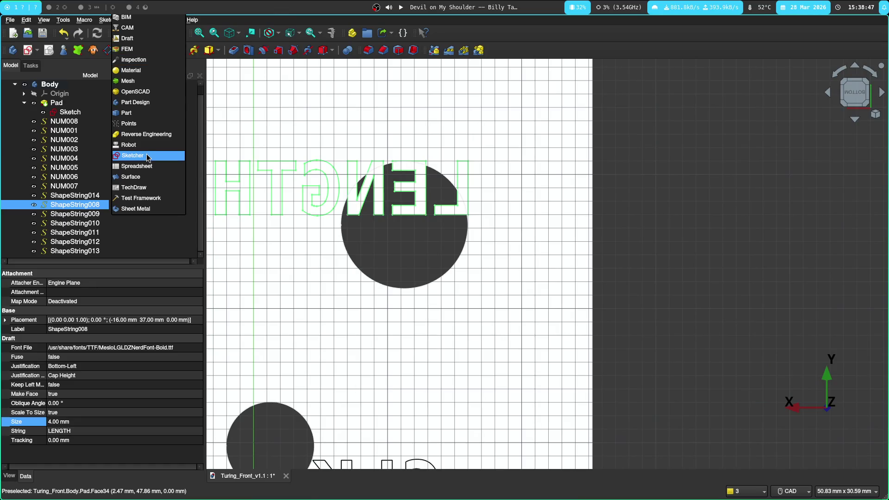
left_click(146, 103)
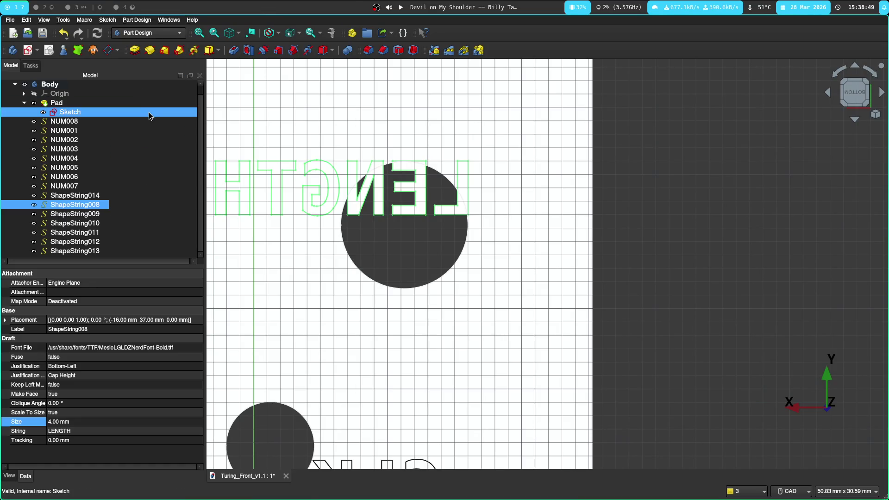
left_click(157, 34)
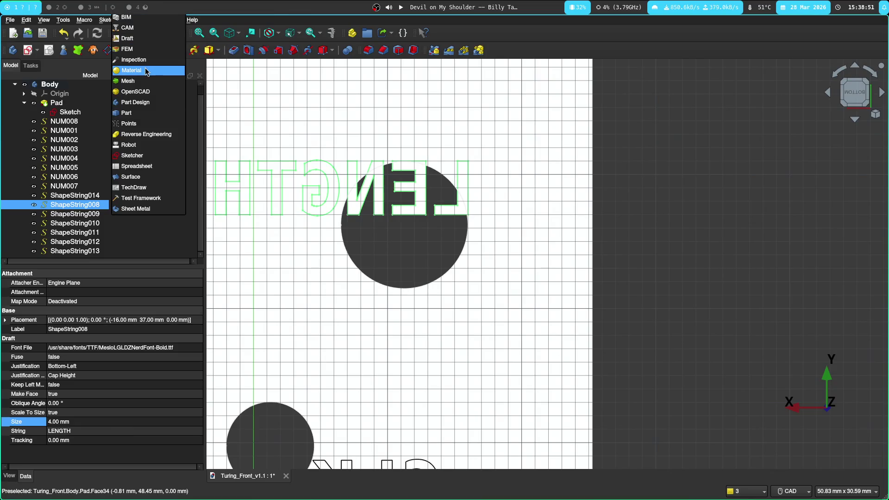
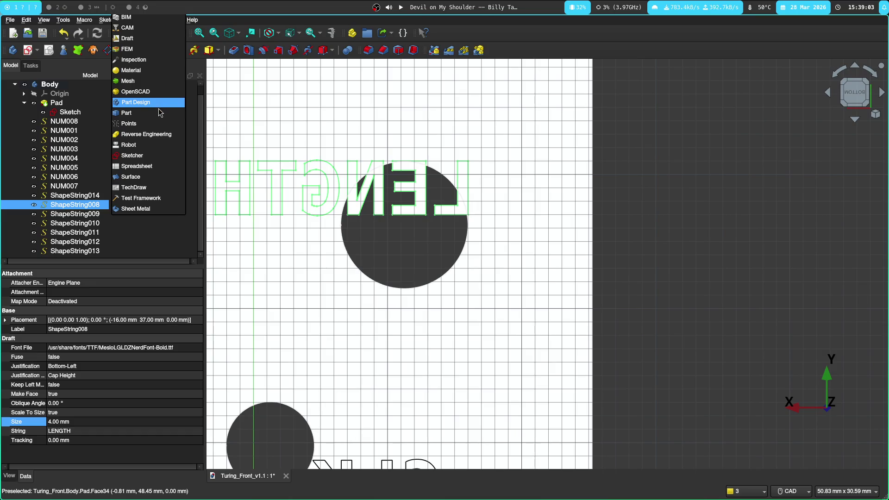
Step: Switch to the Part Design workbench and show the model tree with the panel's text labels selected
left_click(156, 177)
left_click(148, 32)
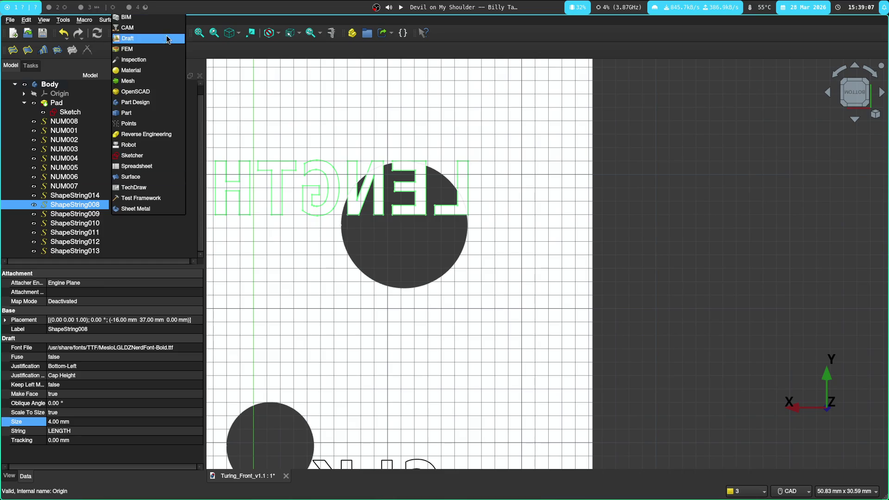
left_click(163, 104)
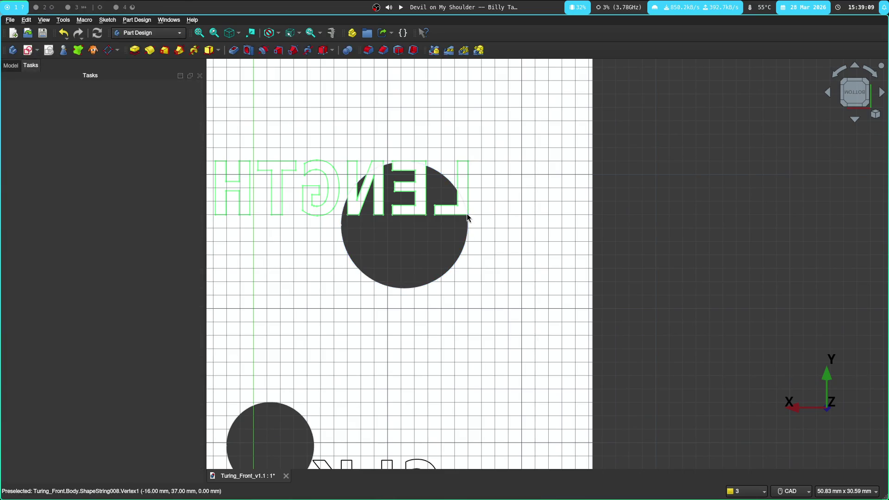
left_click(13, 65)
left_click(70, 122)
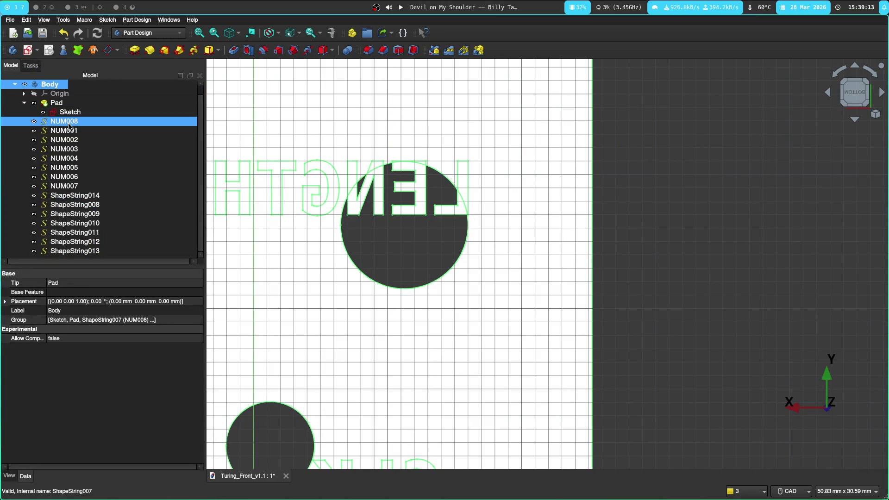
left_click(75, 195)
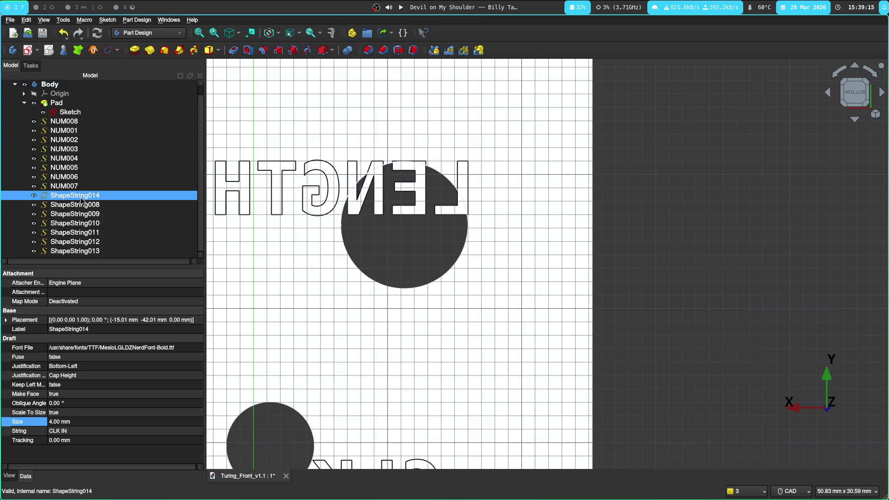
scroll(375, 176, "down", 5)
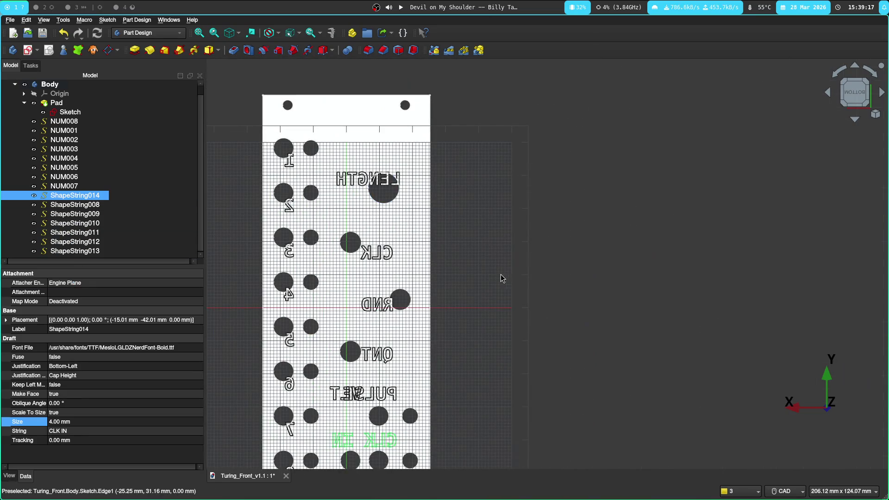
type("CLK IN")
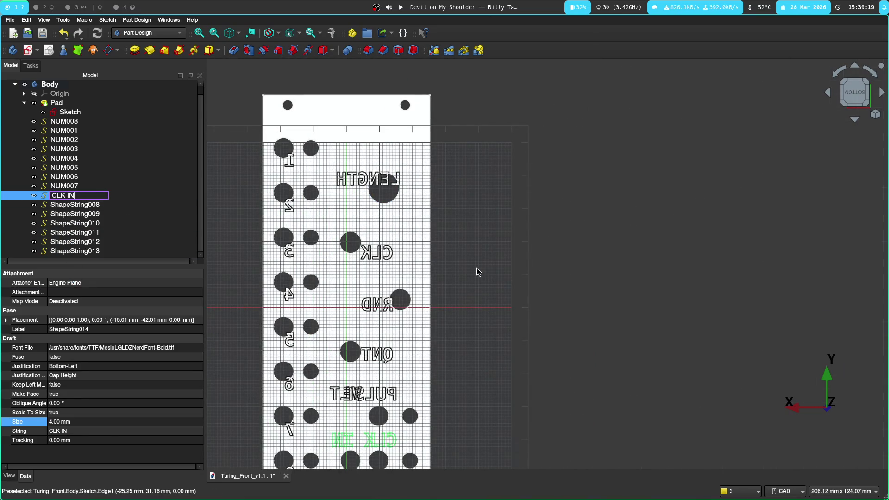
Step: Rename ShapeString008, 009 and 010 to LENGTH, CLK and RND
left_click(86, 208)
left_click(86, 209)
key("BackSpace")
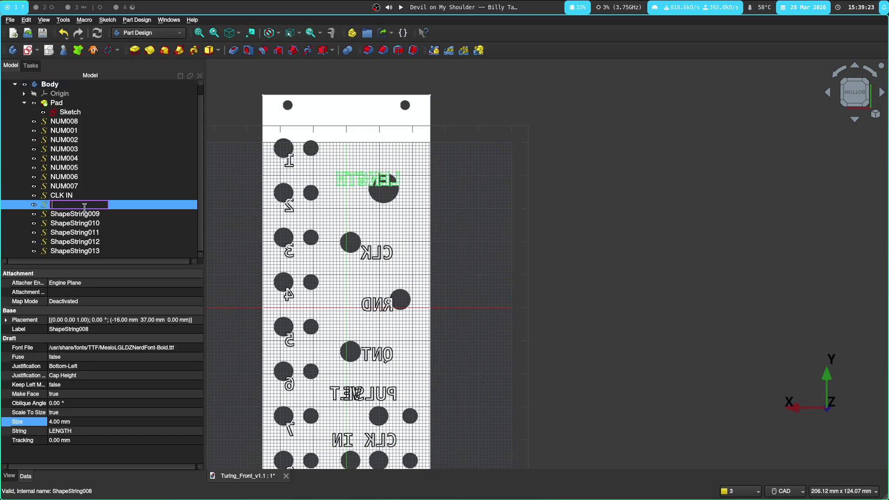
type("LENGTH")
key("Return")
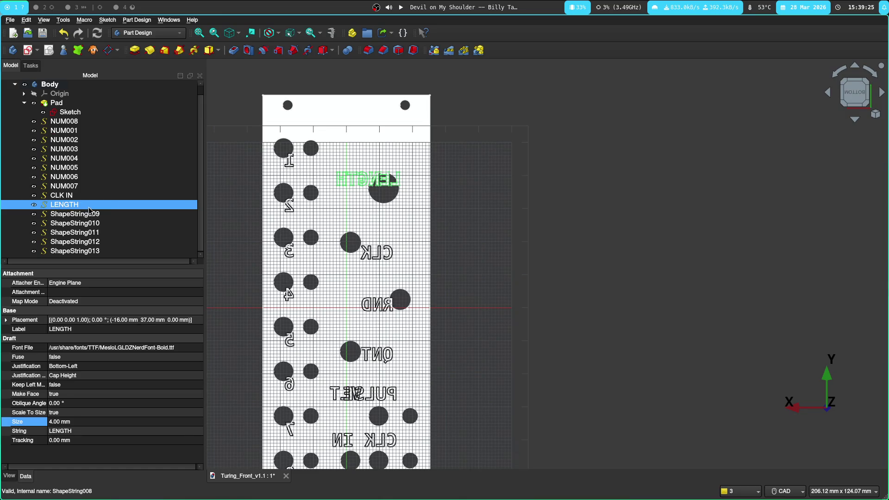
left_click(85, 214)
type("CLK")
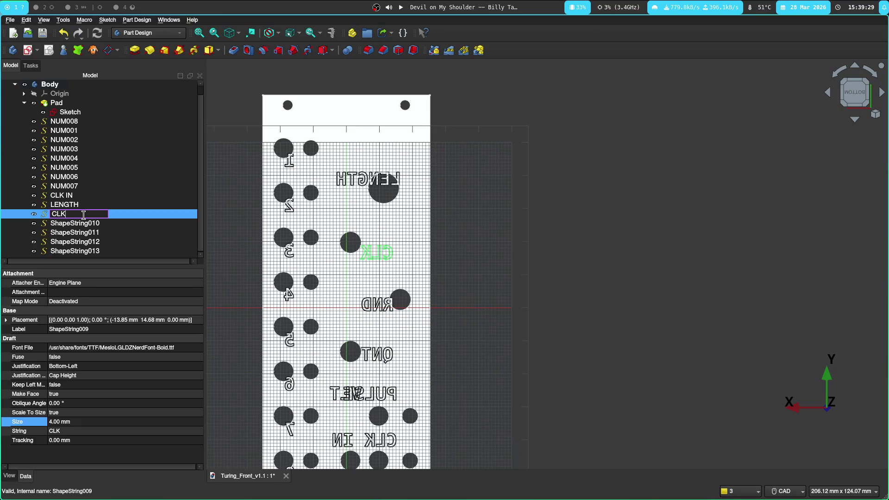
key("Return")
left_click(86, 222)
left_click(87, 221)
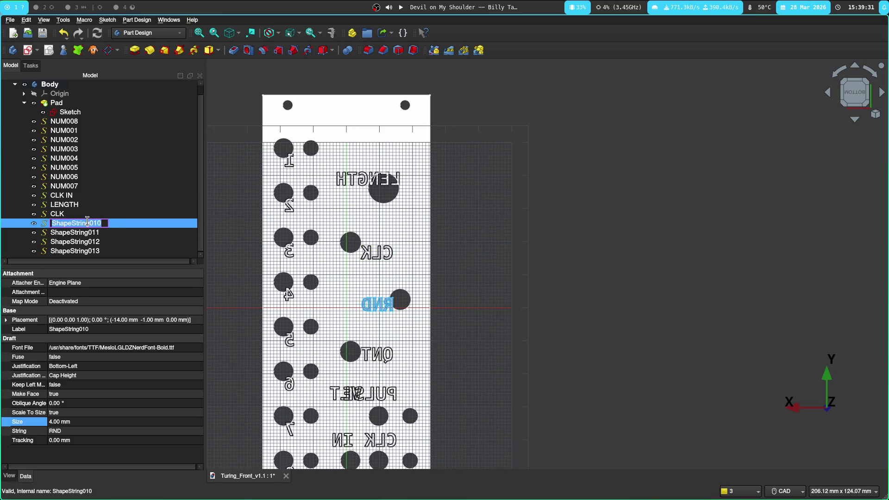
type("RND")
key("Return")
Step: Rename ShapeString011, 012 and 013 to QNT, PULSE and VLT
left_click(86, 232)
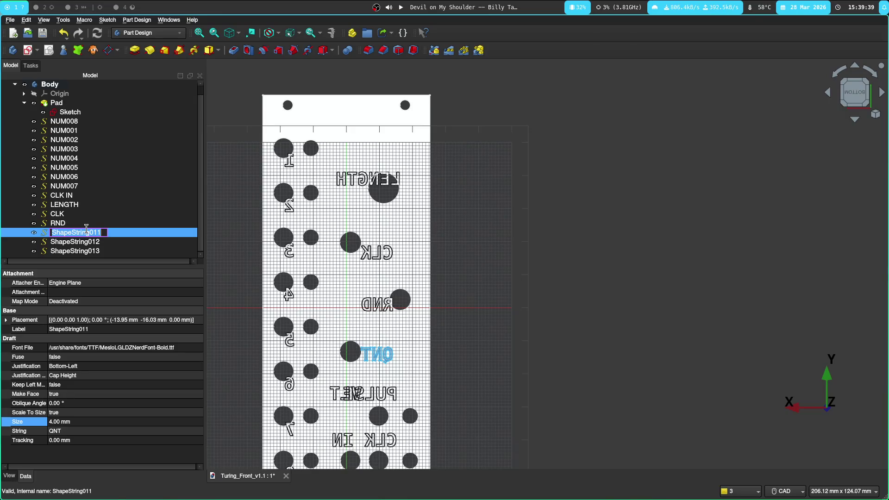
type("QT")
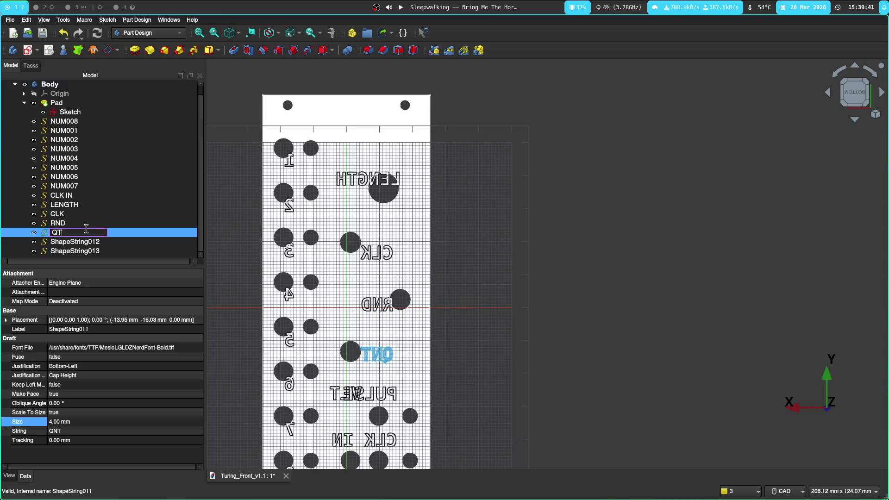
key("Return")
left_click(88, 240)
left_click(88, 241)
type("PULSE")
key("Return")
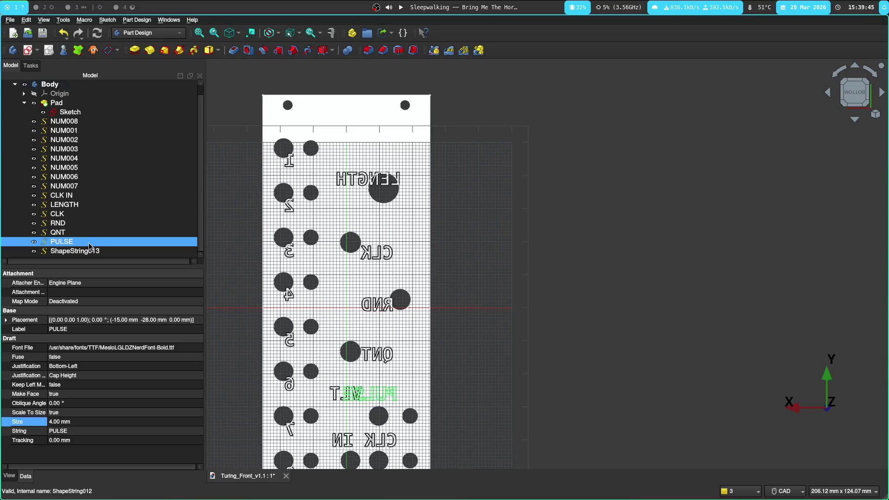
left_click(89, 250)
left_click(89, 250)
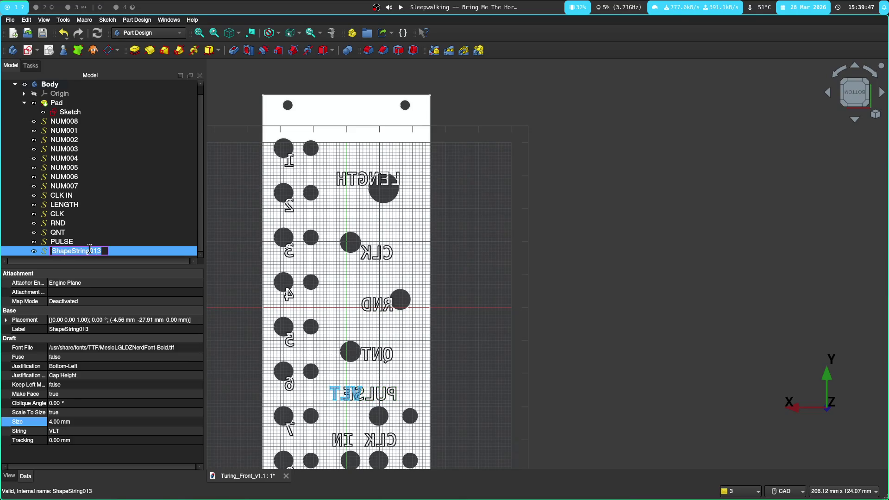
type("VLT")
key("Return")
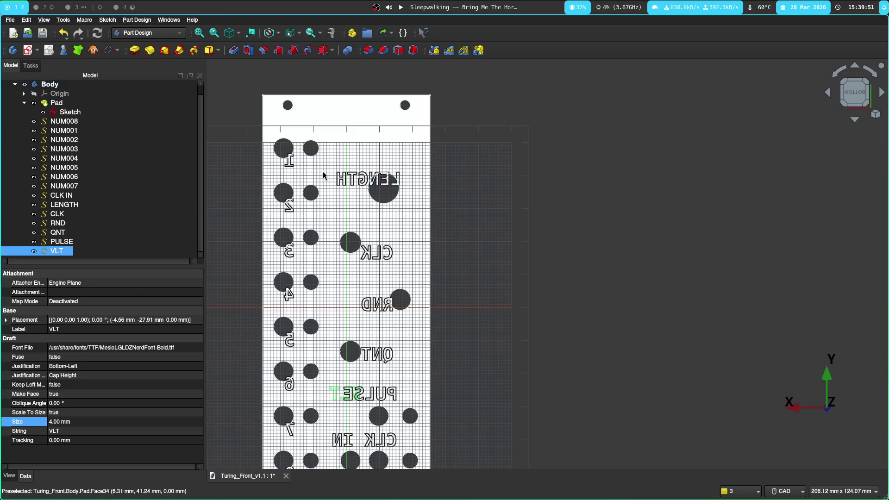
scroll(313, 174, "up", 6)
scroll(285, 169, "up", 2)
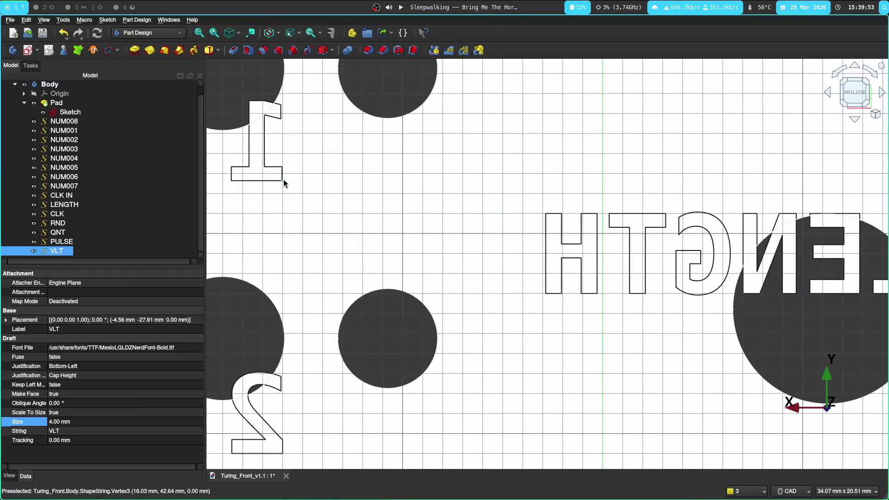
left_click(283, 181)
right_click(283, 181)
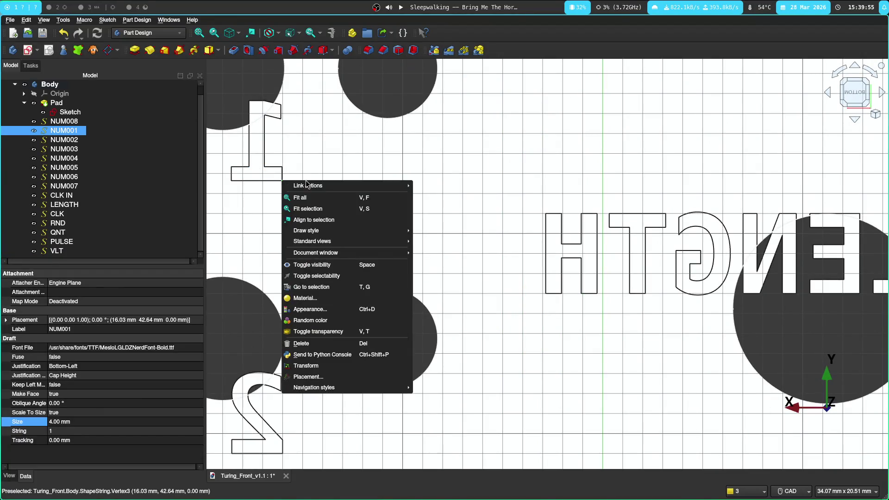
mouse_move(308, 186)
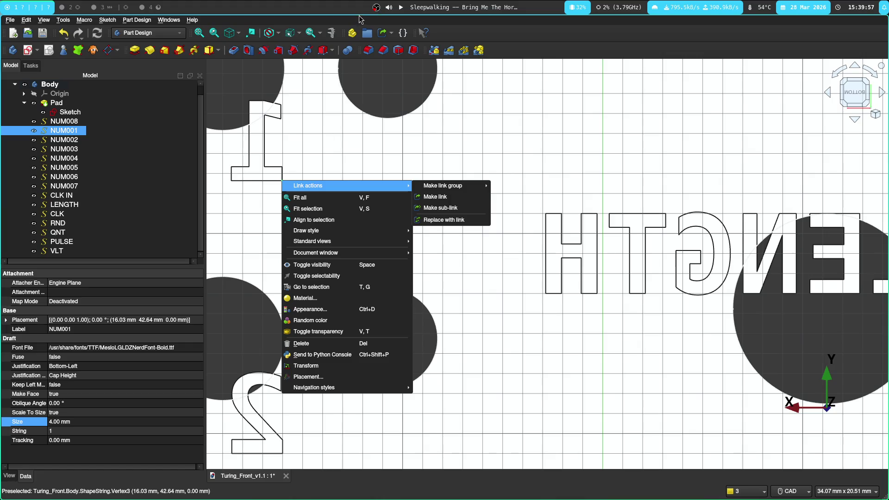
left_click(299, 20)
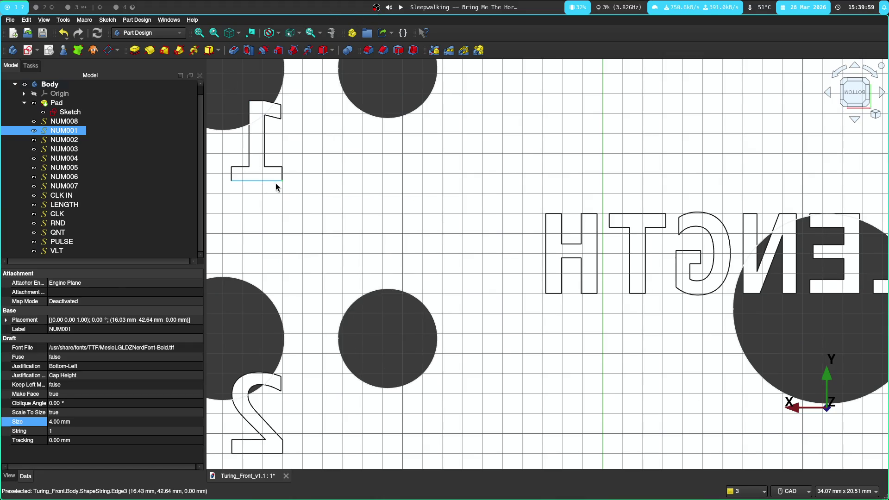
left_click(304, 198)
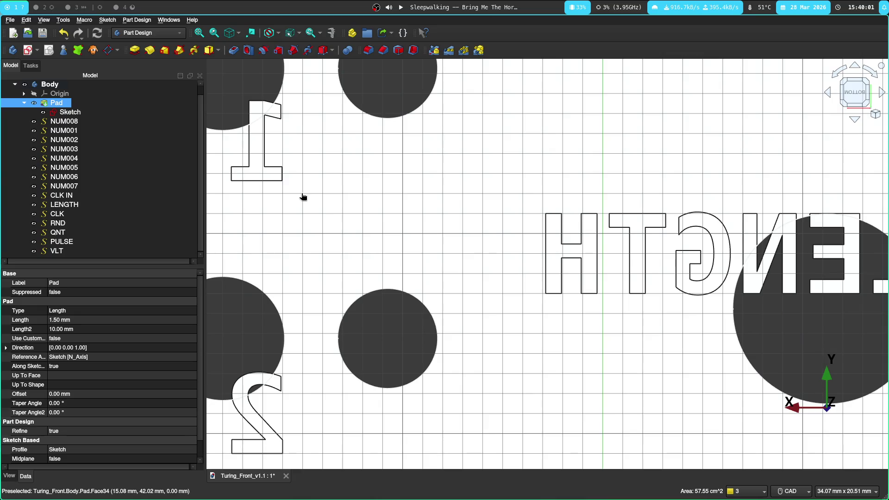
scroll(302, 195, "down", 2)
scroll(301, 191, "down", 2)
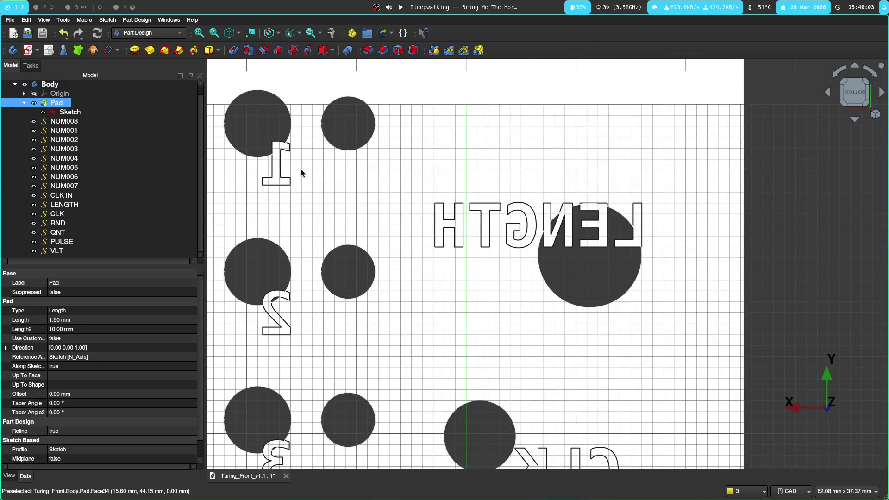
middle_click_drag(347, 185, 420, 234)
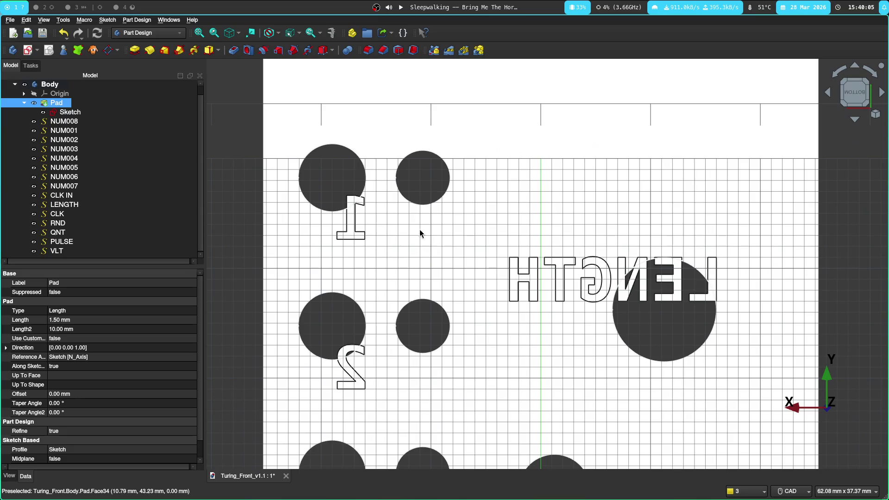
left_click(365, 239)
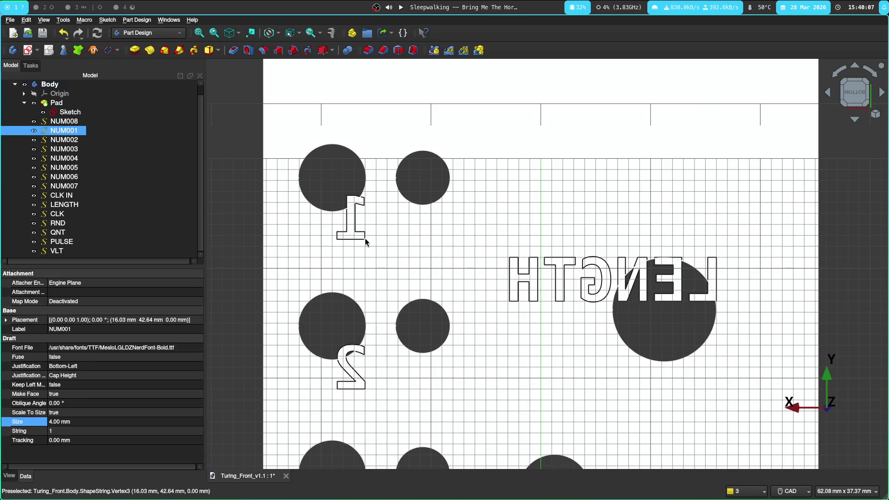
left_click(377, 247)
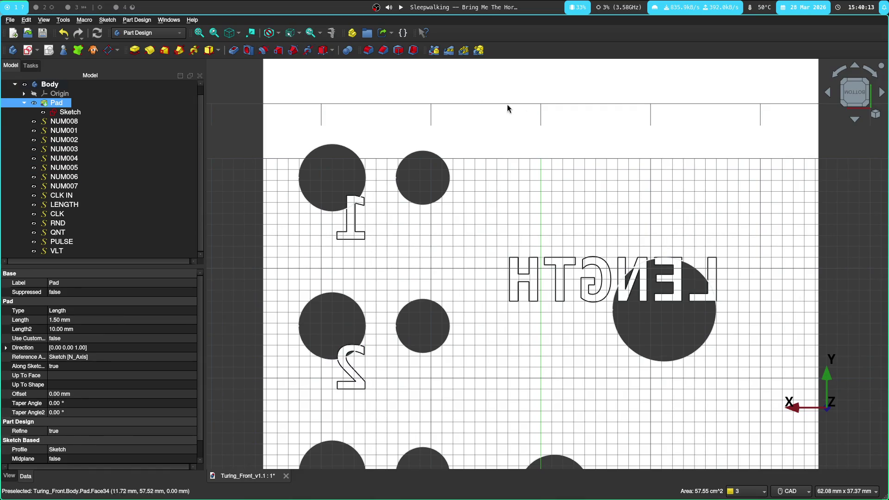
scroll(507, 109, "down", 3)
middle_click_drag(570, 213, 419, 197)
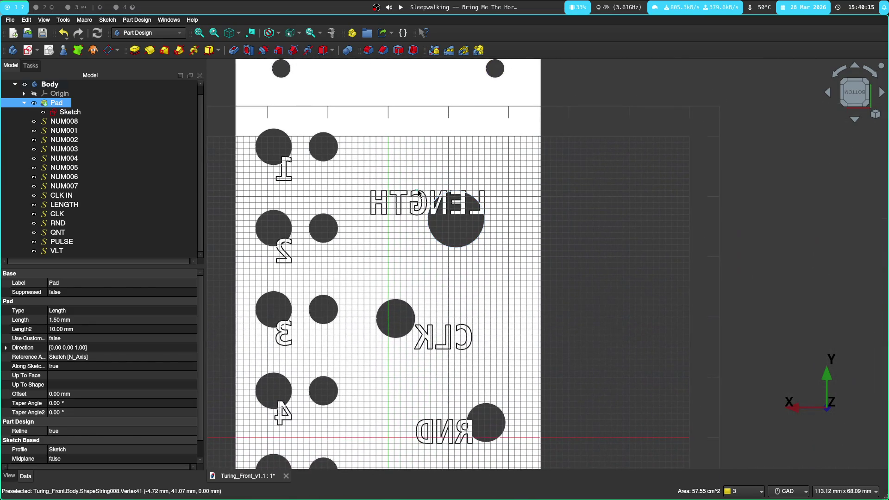
left_click(485, 195)
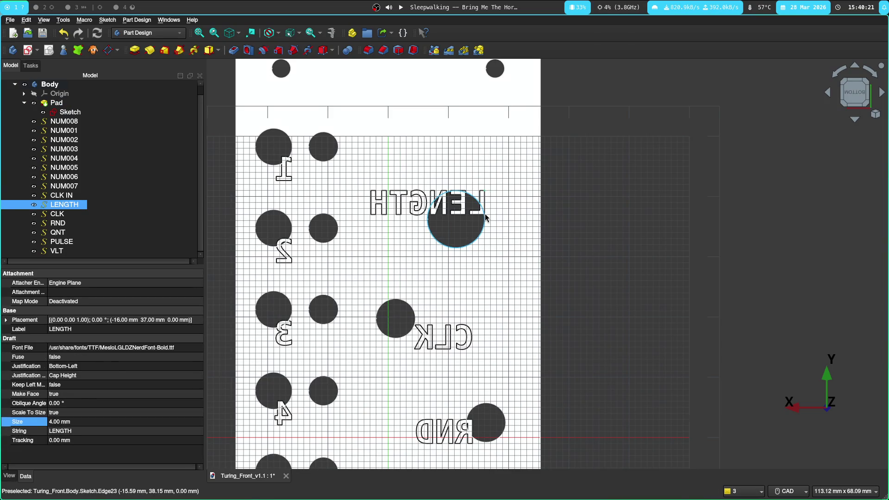
left_click(486, 218)
right_click(485, 186)
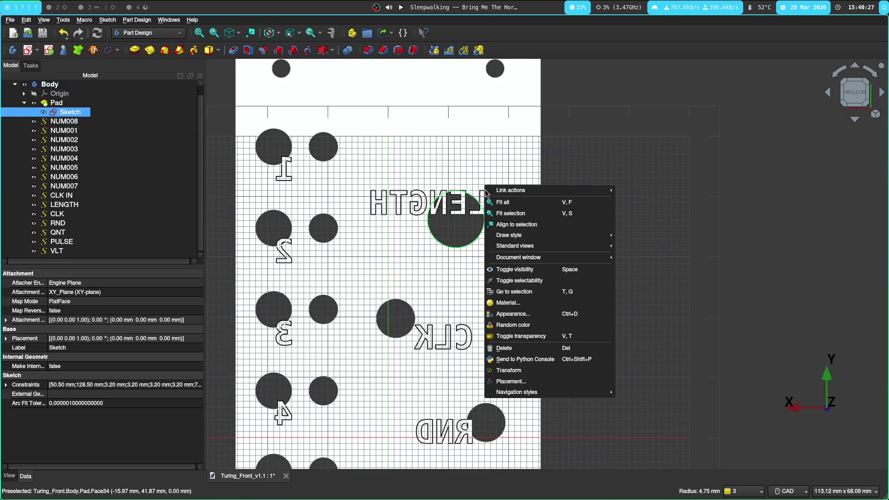
key("Escape")
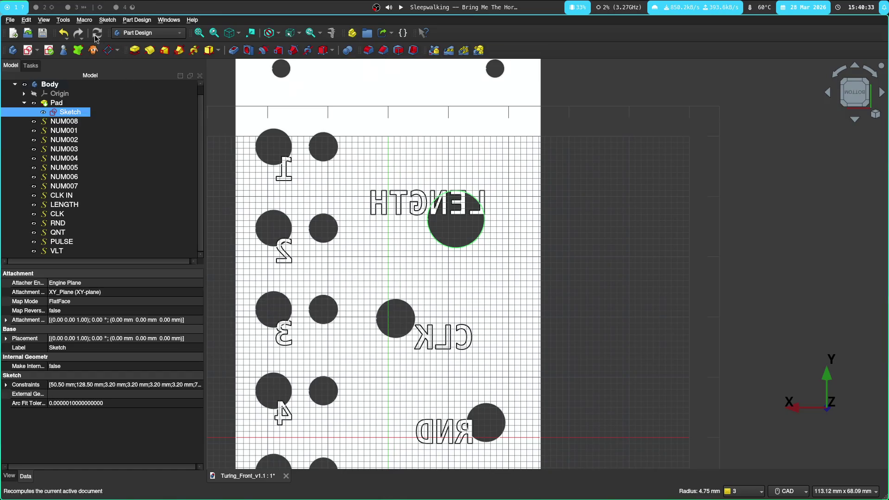
left_click(39, 36)
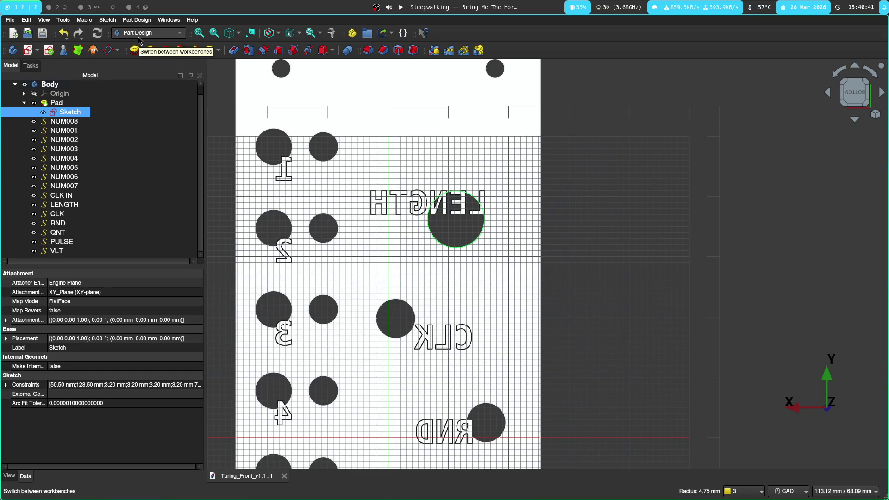
left_click(155, 32)
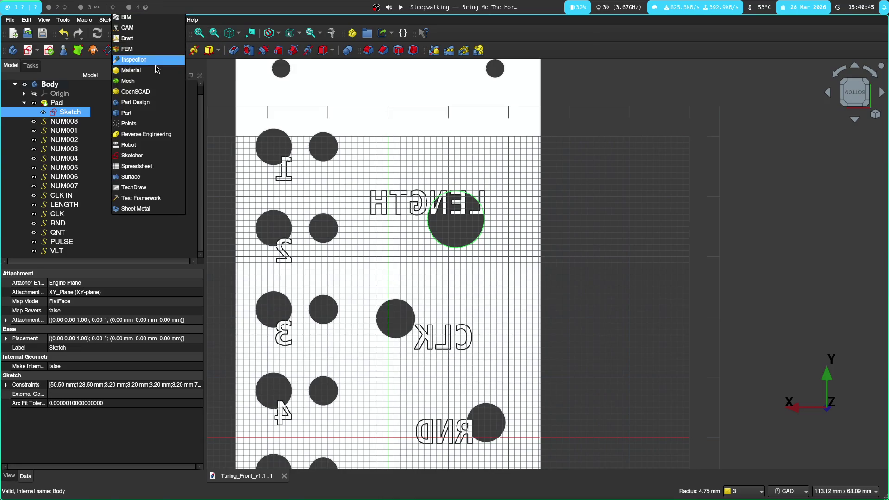
left_click(159, 178)
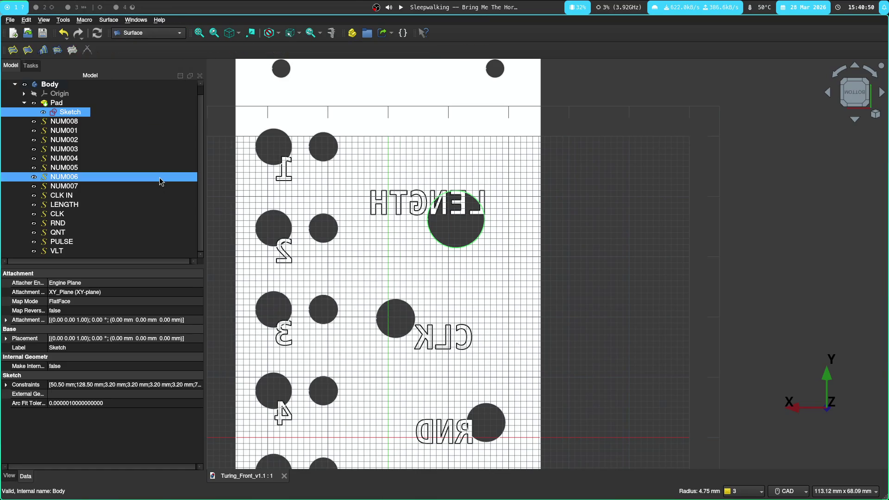
left_click(78, 123)
right_click(71, 128)
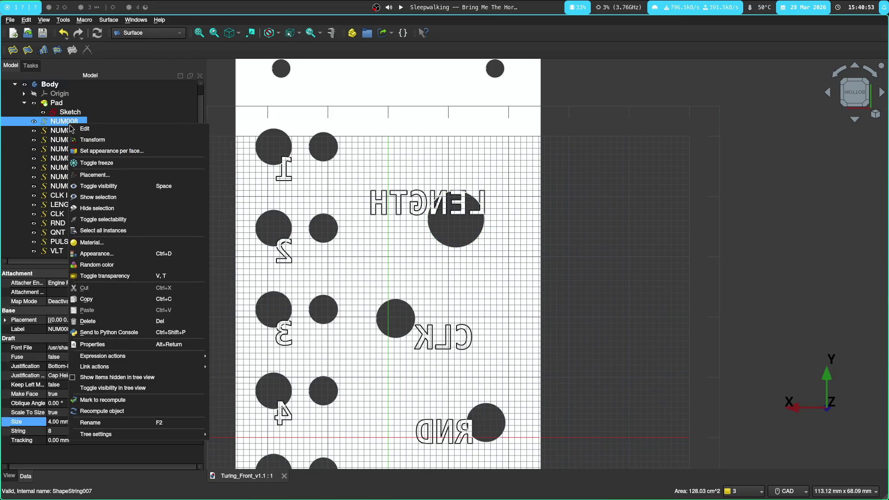
left_click(139, 139)
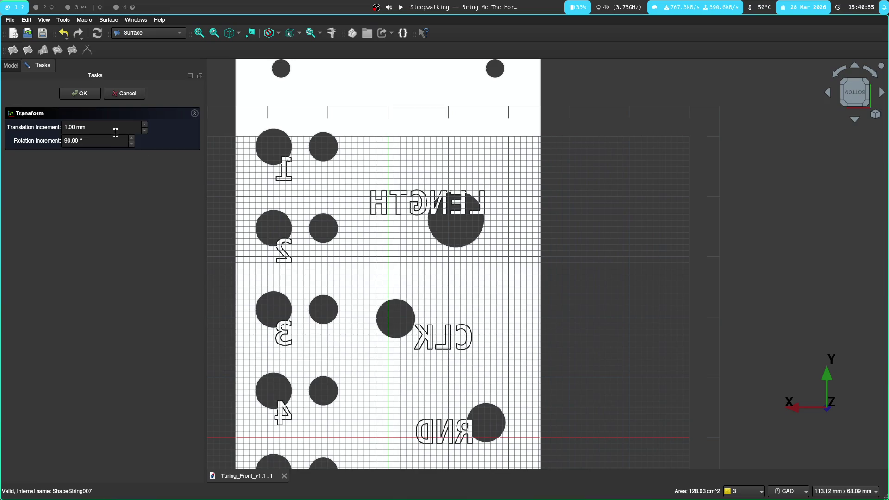
left_click(127, 94)
right_click(55, 121)
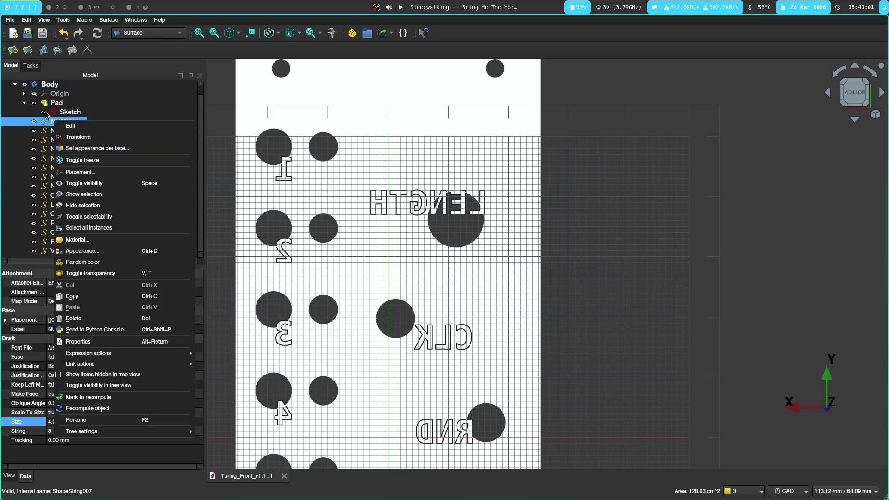
key("Escape")
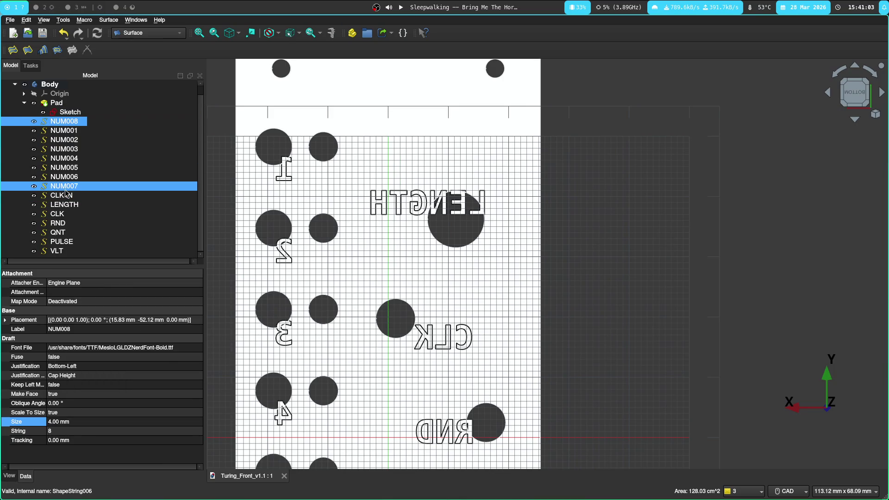
right_click(68, 125)
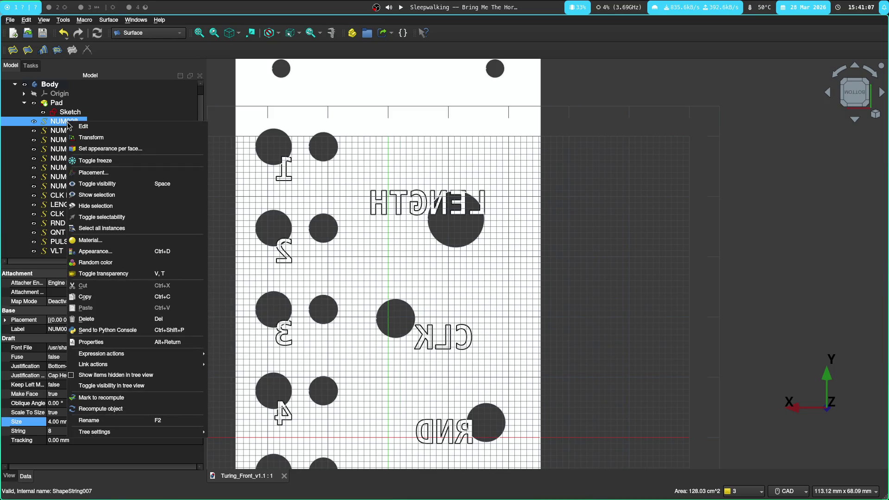
key("Escape")
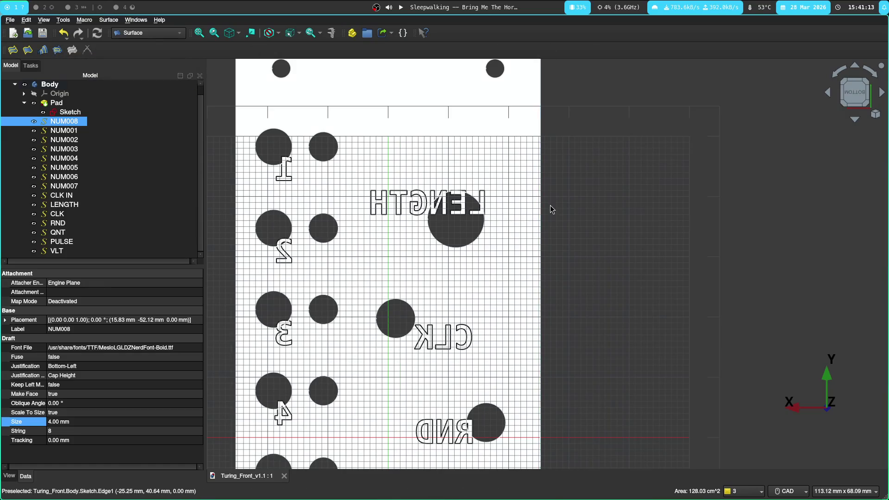
scroll(550, 205, "down", 1)
scroll(590, 160, "down", 2)
scroll(602, 178, "down", 3)
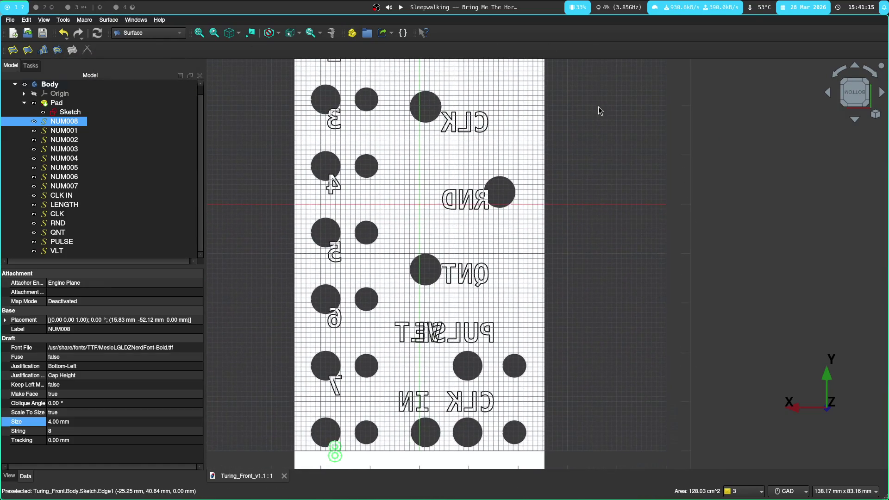
scroll(595, 109, "down", 1)
left_click(490, 369)
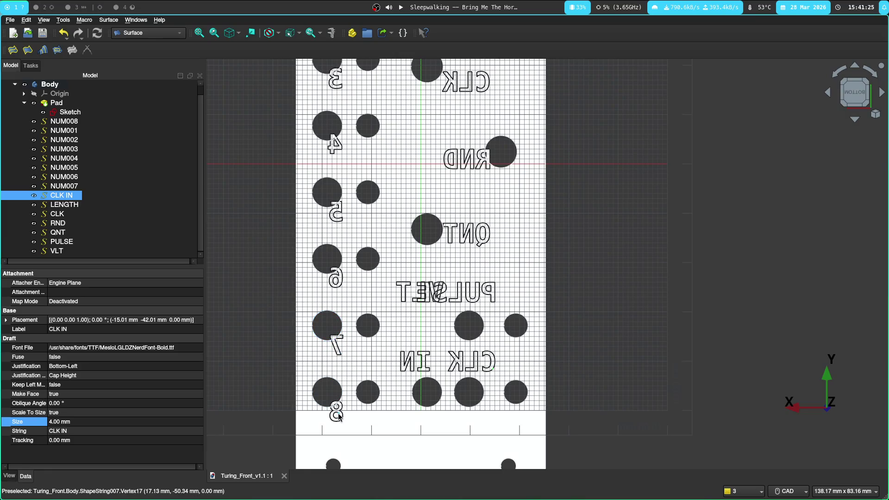
scroll(344, 391, "down", 1)
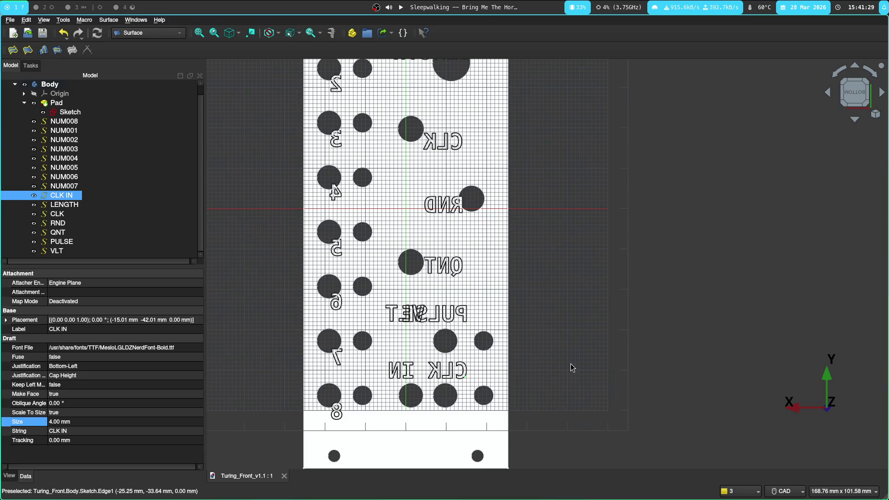
middle_click_drag(571, 367, 577, 292)
middle_click_drag(526, 190, 463, 272)
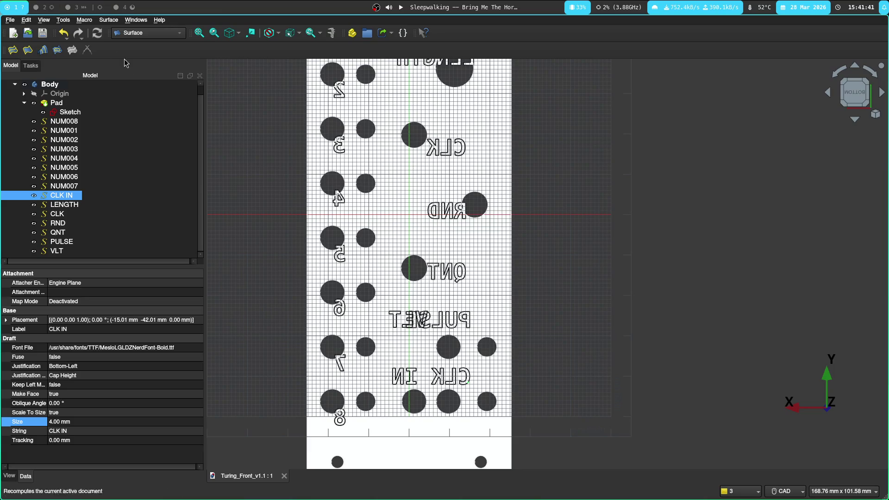
left_click(77, 7)
left_click(43, 8)
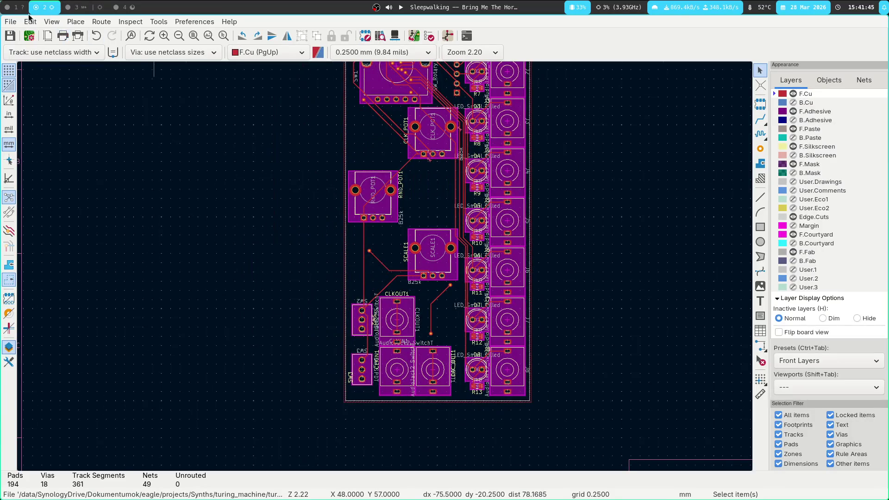
key("super+1")
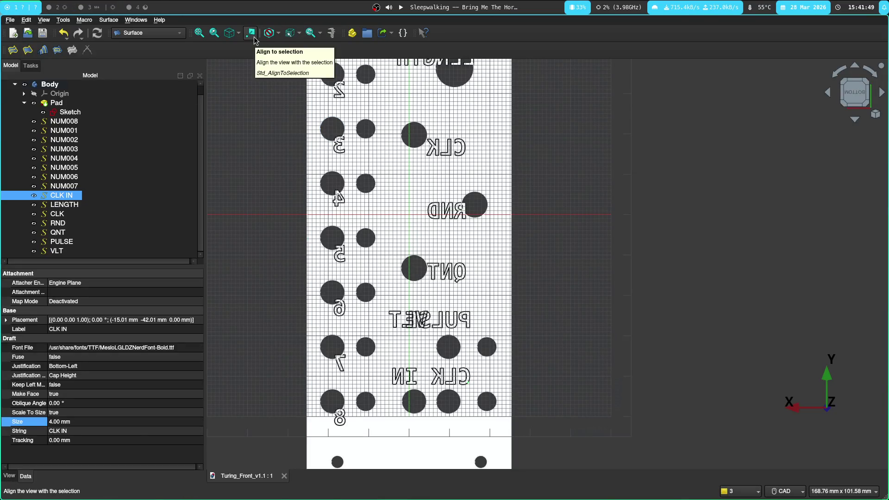
scroll(587, 128, "up", 3)
scroll(498, 113, "down", 2)
Step: Reset the CLK IN label's position to the origin, then undo that move
mouse_move(497, 113)
middle_mouse_down()
mouse_move(516, 280)
mouse_move(452, 297)
middle_mouse_up()
double_click(68, 195)
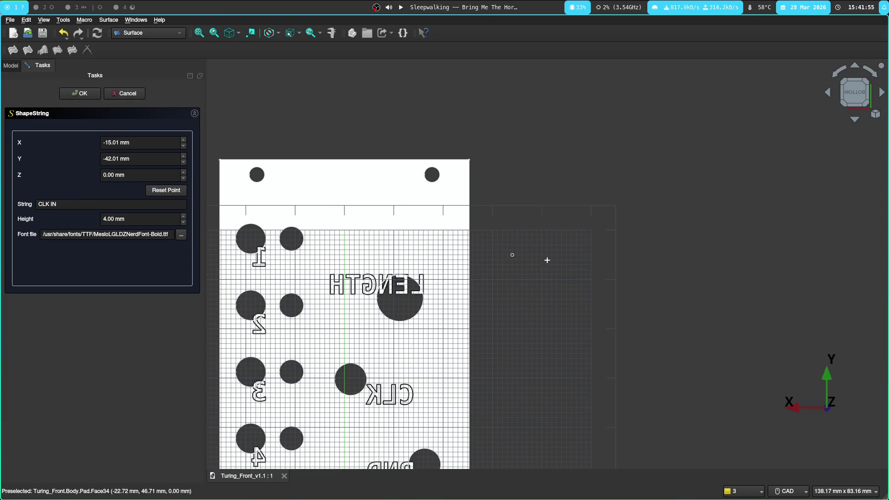
scroll(525, 255, "down", 1)
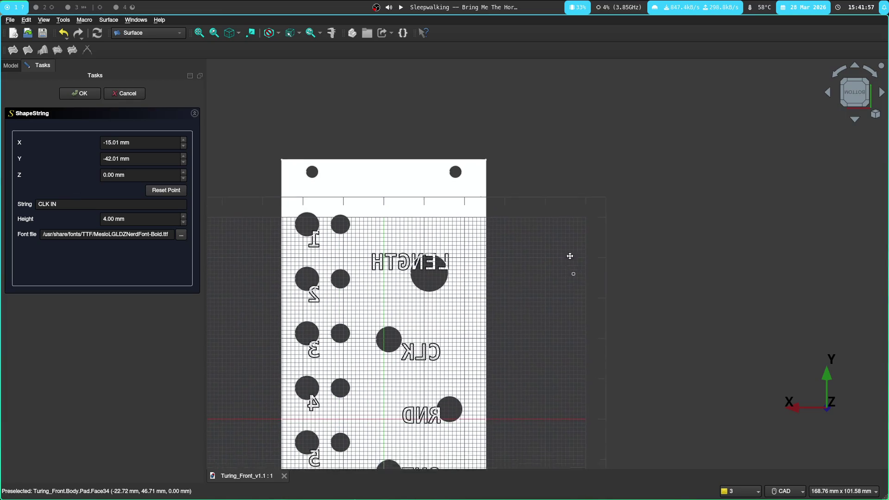
middle_click_drag(579, 297, 502, 199)
left_click(172, 192)
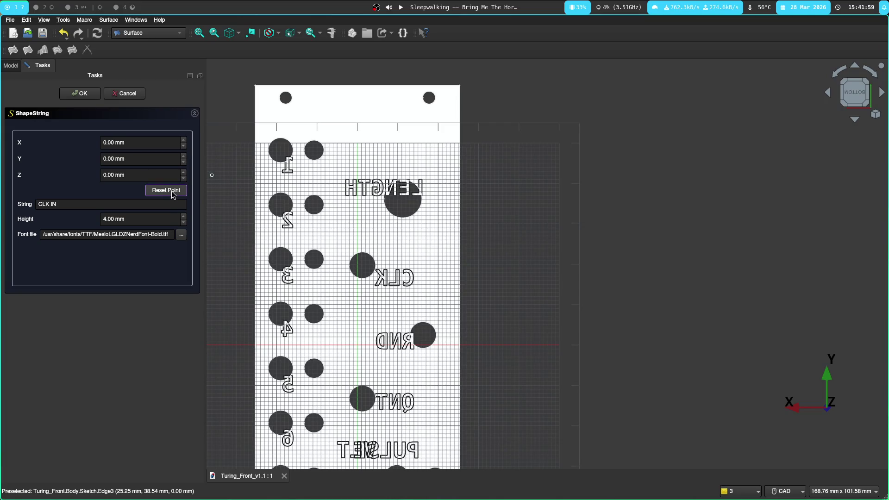
left_click(88, 96)
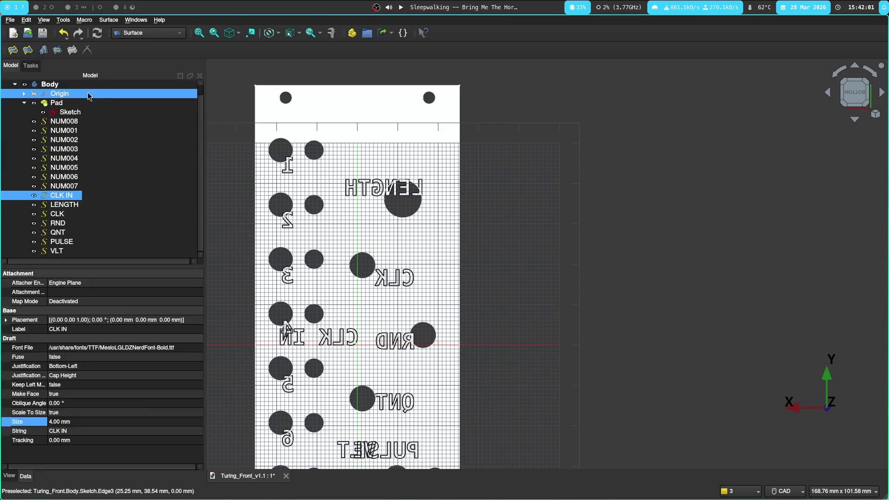
scroll(218, 234, "down", 2)
middle_click_drag(321, 257, 500, 129)
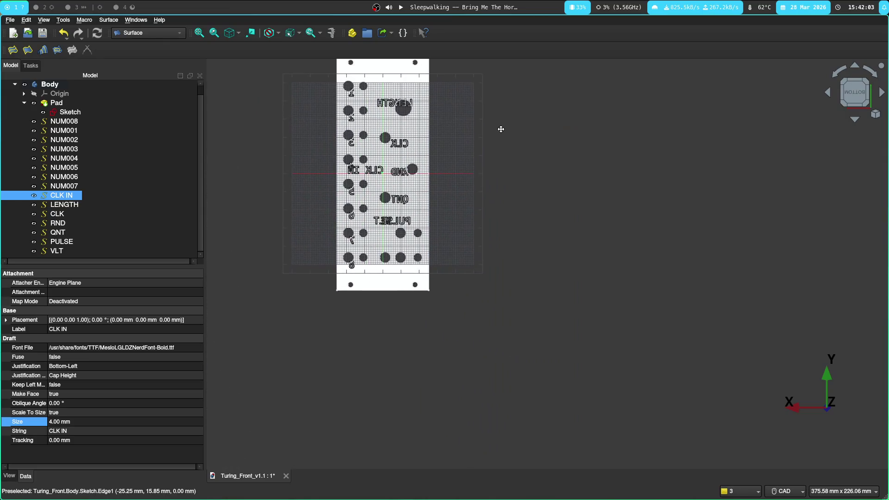
scroll(500, 129, "up", 3)
scroll(414, 275, "up", 3)
scroll(352, 199, "up", 3)
middle_click_drag(368, 150, 368, 222)
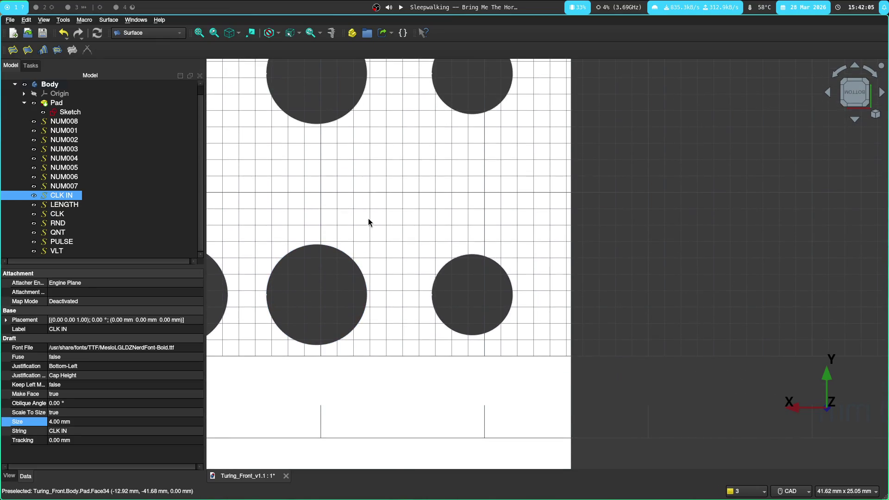
left_click(247, 235)
Step: Round the CLK IN label's position to −15, −42 mm
double_click(69, 197)
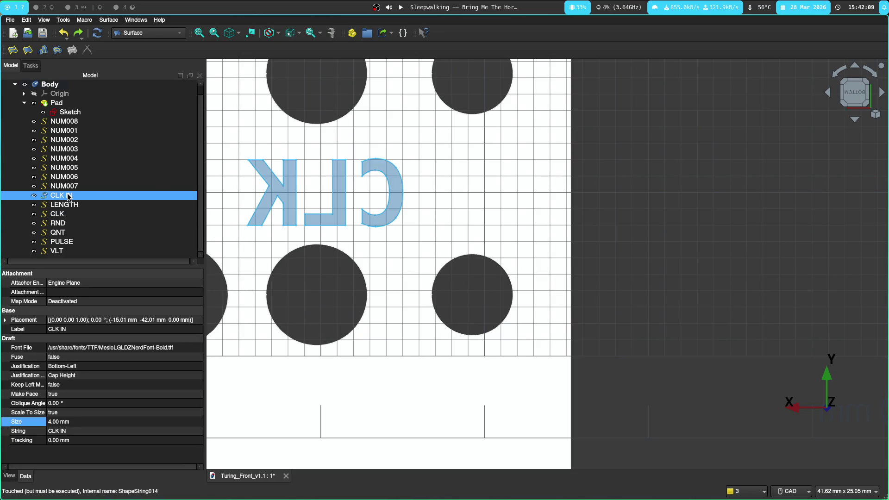
left_click(119, 158)
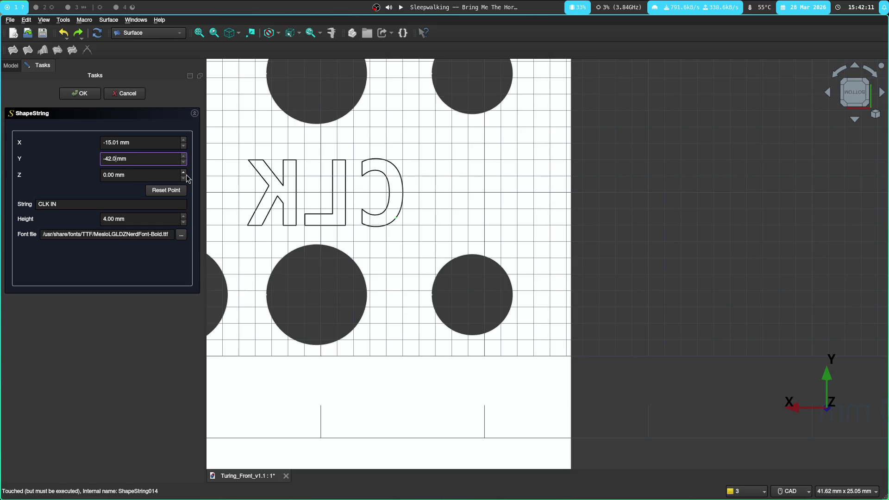
key("shift+Tab")
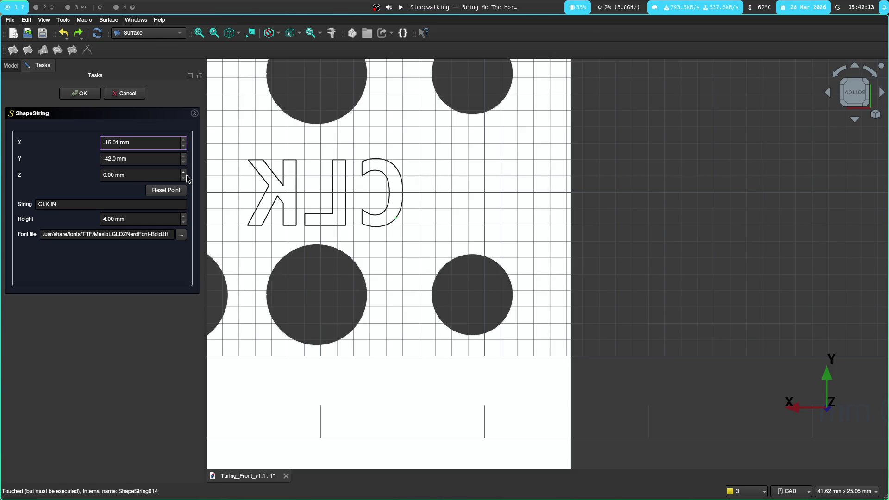
key("Return")
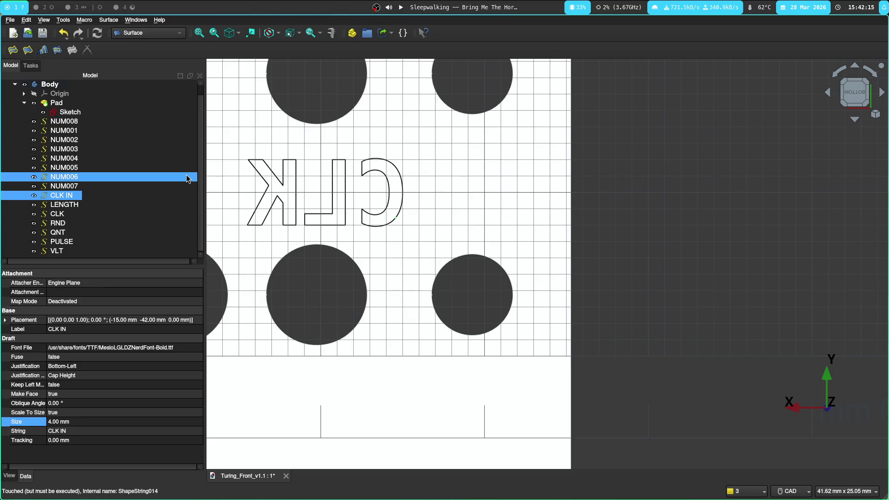
scroll(364, 229, "up", 4)
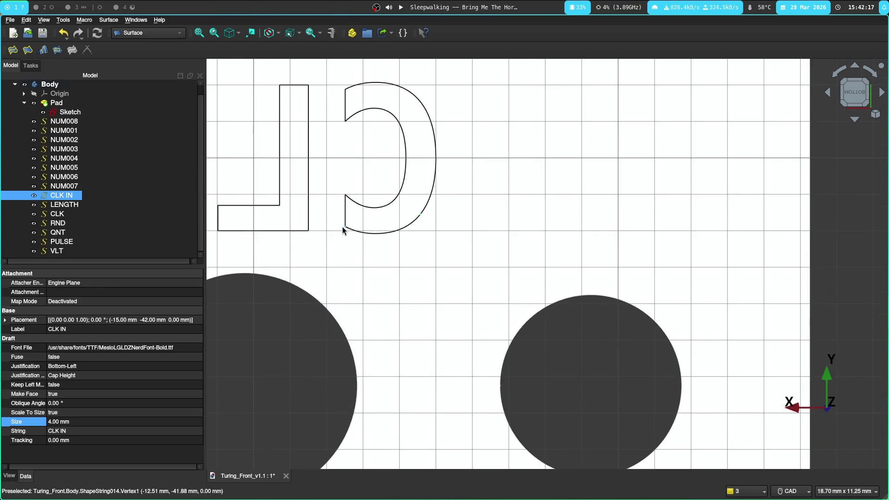
Step: Try shifting CLK IN to X −14 mm, cancel the edit, and switch to the KiCad windows
left_click(375, 238)
double_click(59, 196)
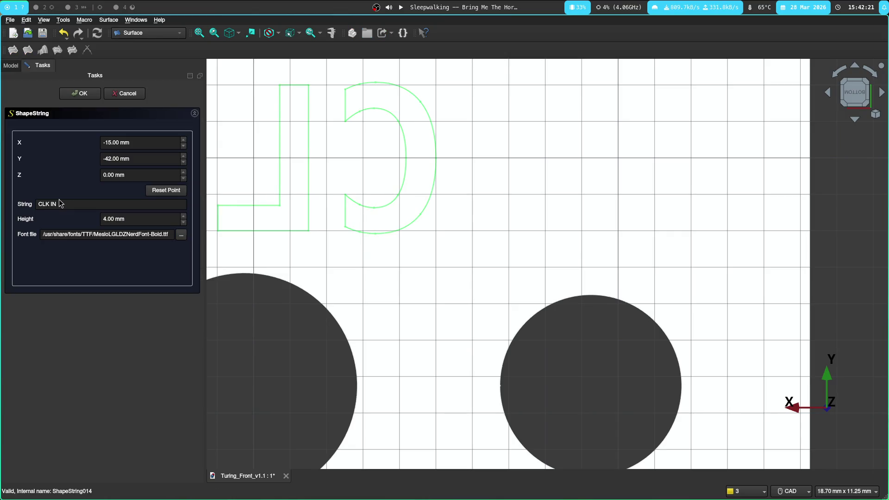
left_click(400, 235)
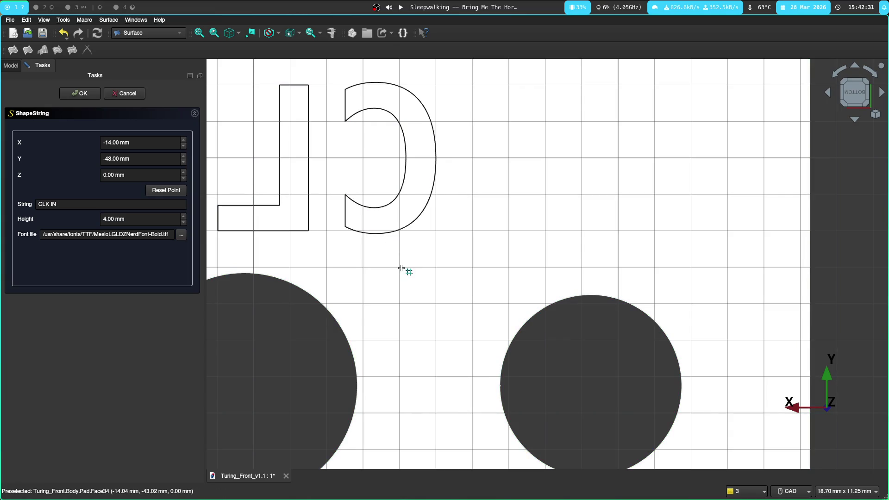
right_click(376, 234)
mouse_move(441, 329)
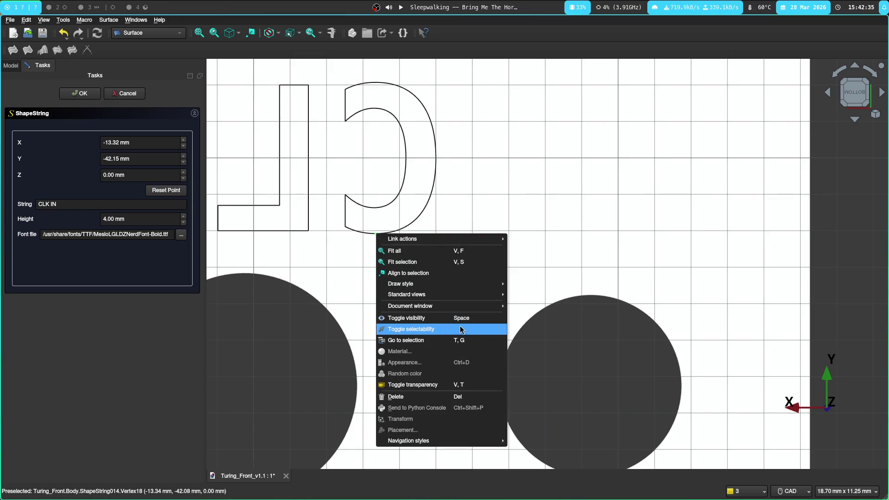
key("Escape")
key("Escape")
scroll(360, 251, "down", 3)
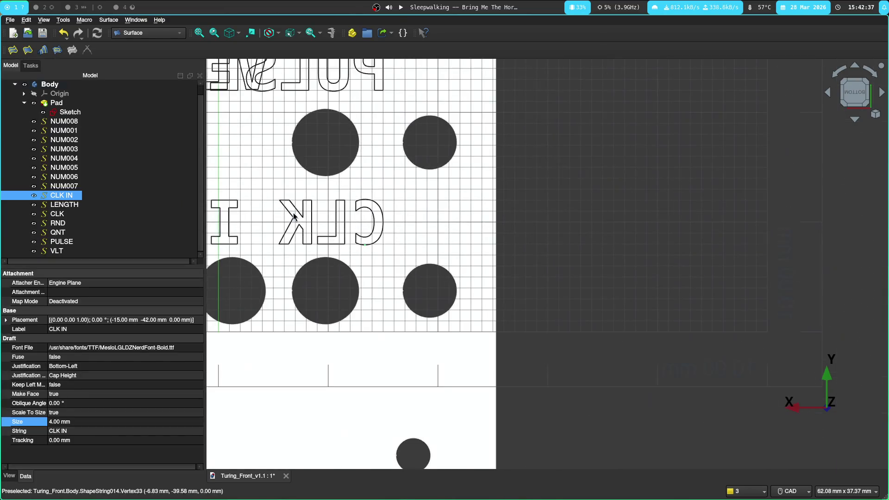
scroll(361, 250, "down", 2)
scroll(440, 238, "down", 2)
scroll(440, 239, "up", 1)
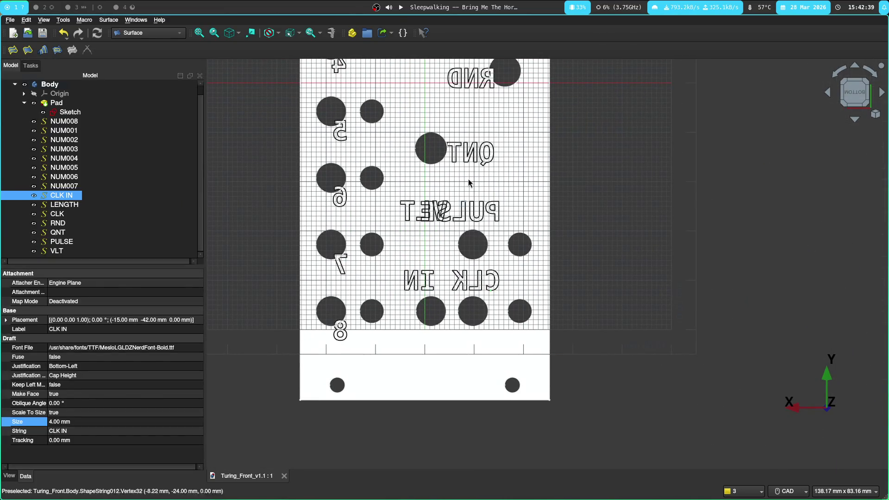
scroll(468, 179, "up", 3)
left_click(56, 123)
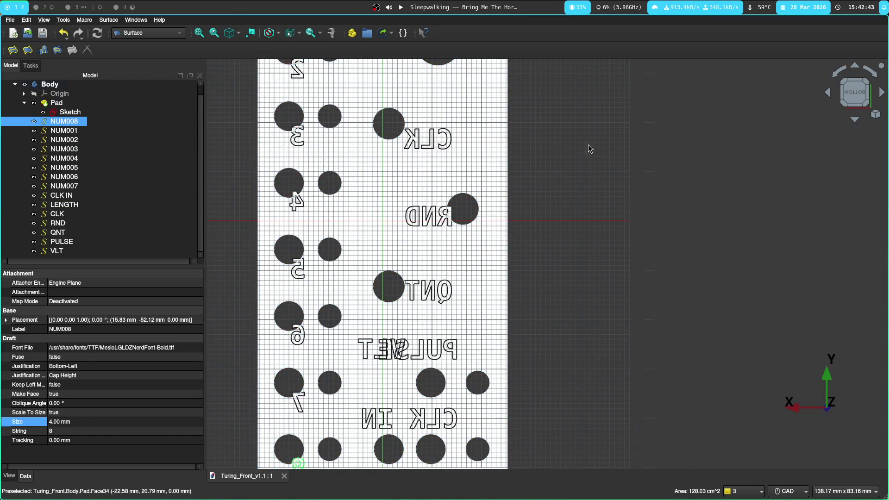
scroll(574, 135, "up", 1)
scroll(575, 264, "up", 2)
scroll(520, 169, "up", 2)
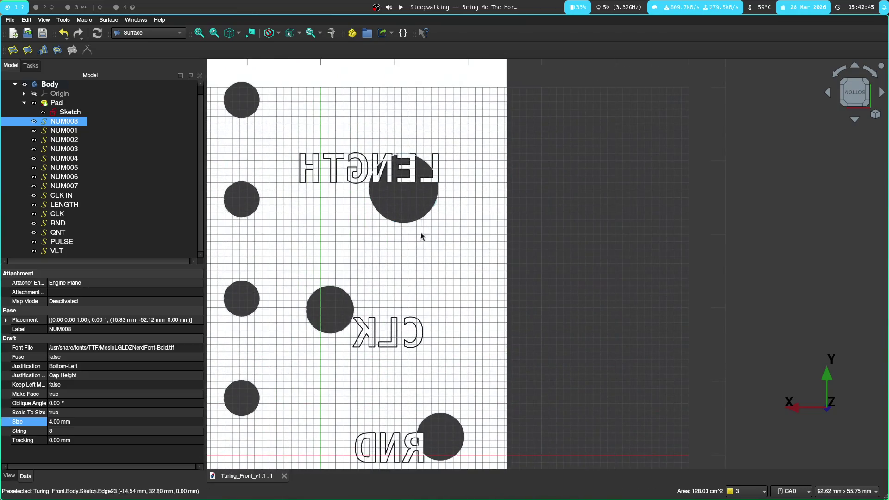
scroll(444, 275, "down", 2)
scroll(466, 292, "down", 1)
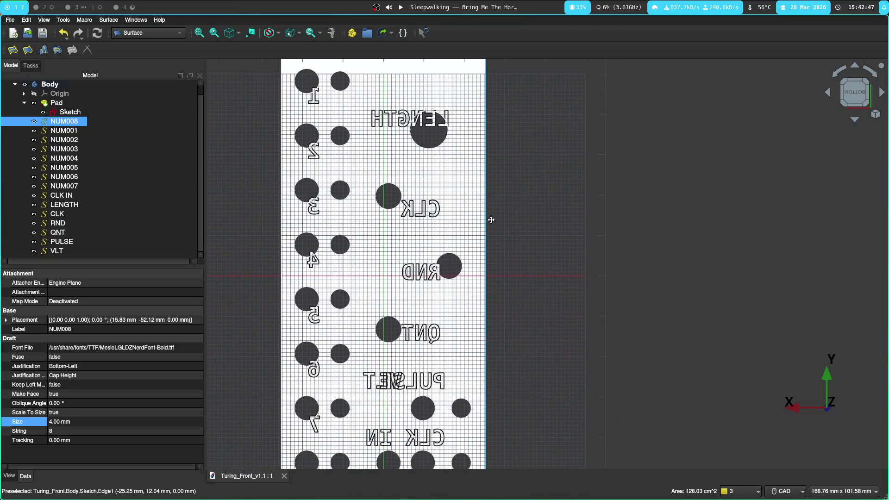
left_click(80, 7)
scroll(72, 7, "down", 1)
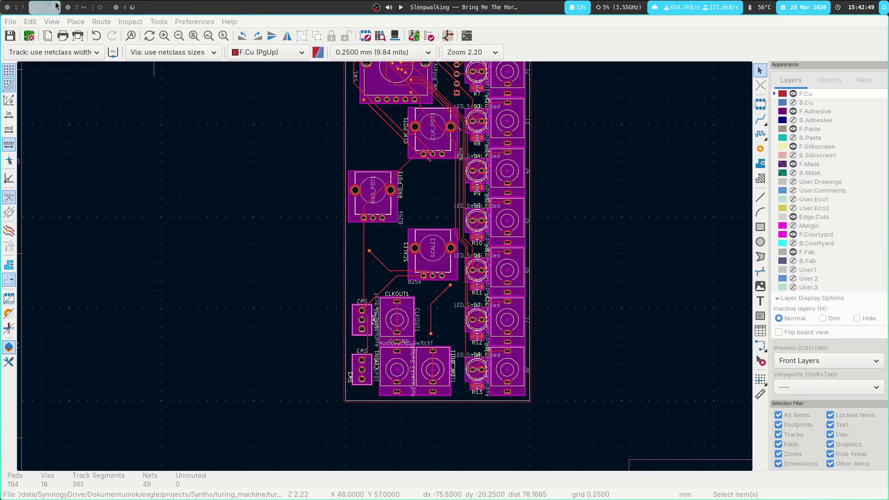
scroll(188, 93, "down", 2)
scroll(94, 5, "up", 1)
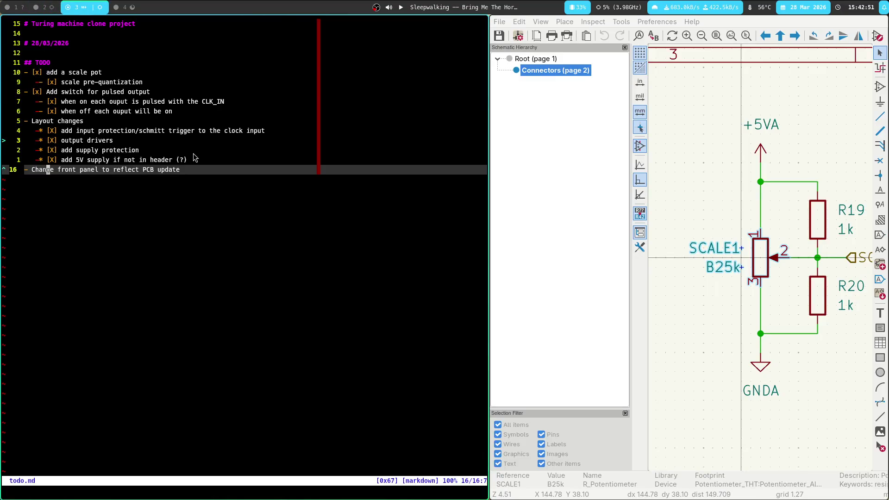
Step: Review the CLK_POT1, RND_POT1 and SCALE1 footprints on the board, then return to the FreeCAD panel
key("super+2")
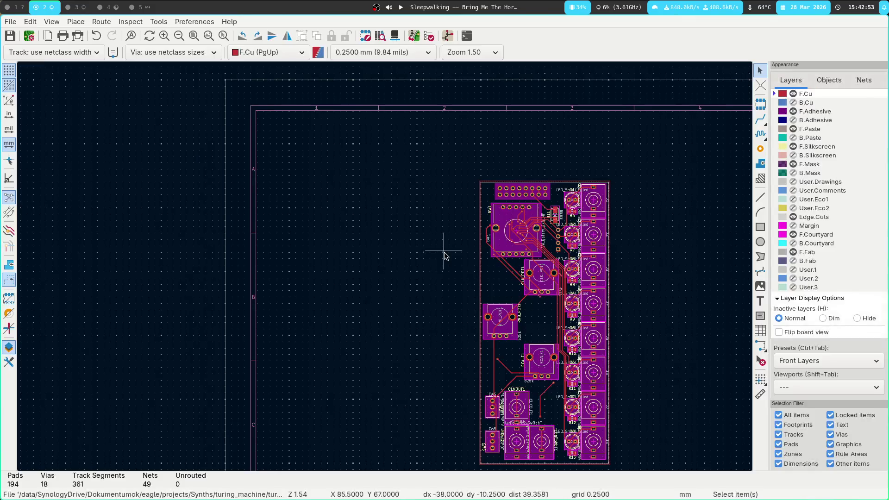
scroll(327, 253, "down", 1)
key("alt+Tab")
key("alt+Tab")
scroll(575, 278, "up", 3)
scroll(396, 243, "up", 2)
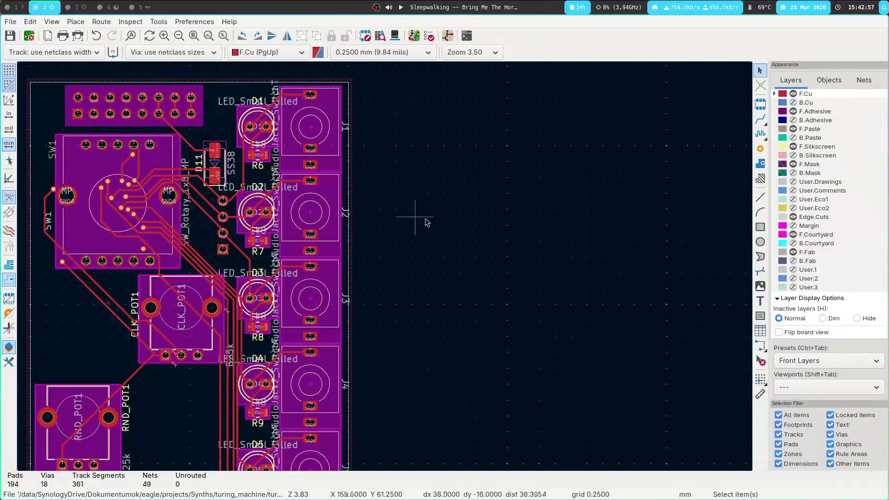
scroll(563, 291, "down", 2)
scroll(385, 266, "up", 3)
scroll(576, 268, "down", 2)
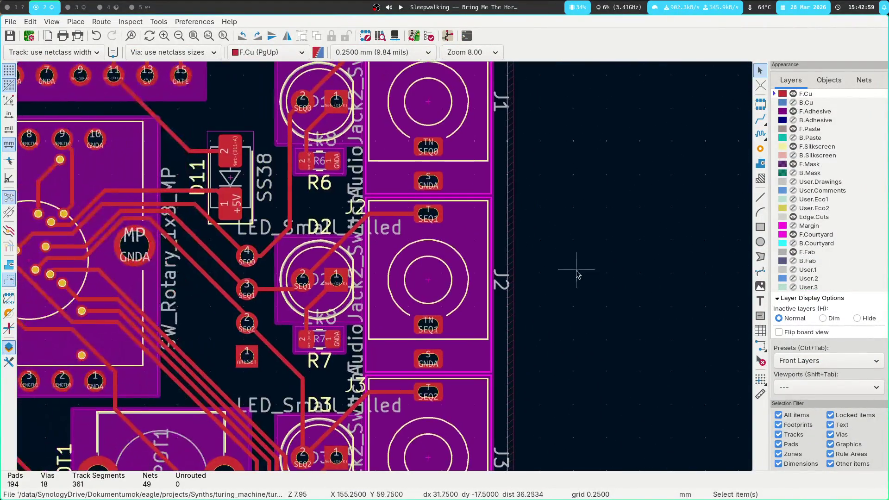
scroll(386, 272, "down", 1)
middle_click_drag(362, 325, 522, 269)
middle_click_drag(110, 319, 191, 183)
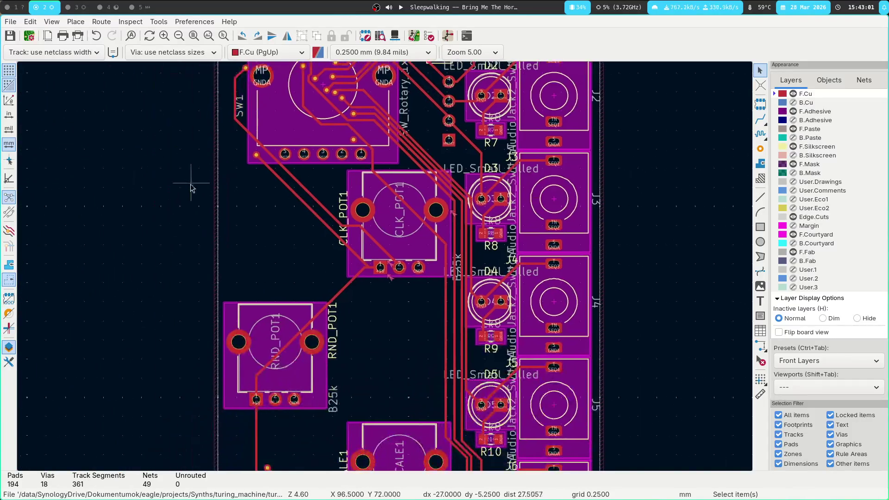
scroll(178, 185, "down", 3, "shift")
scroll(167, 162, "down", 1, "shift")
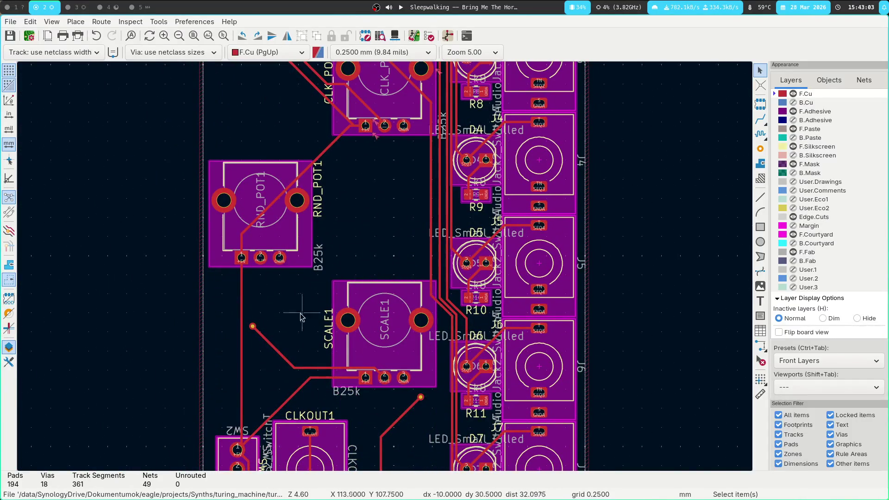
scroll(119, 298, "down", 1, "shift")
key("super+1")
left_click(97, 252)
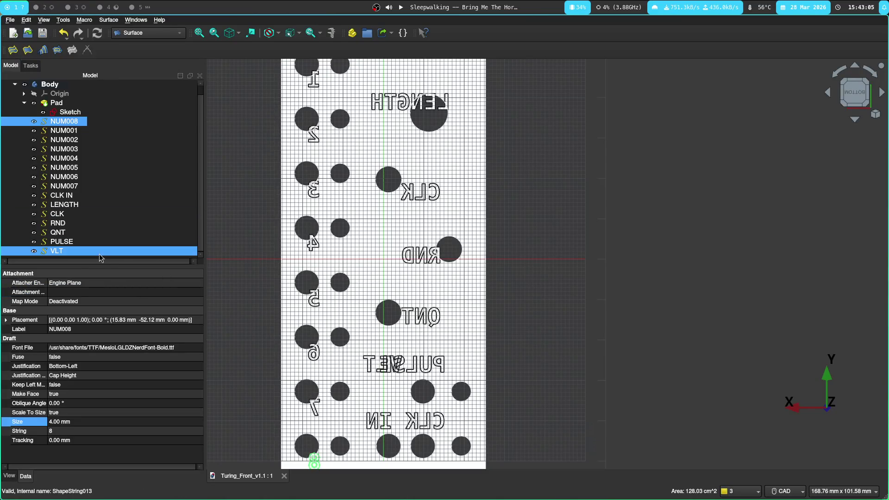
Step: Copy and paste the VLT label to create a VLT001 duplicate
right_click(98, 253)
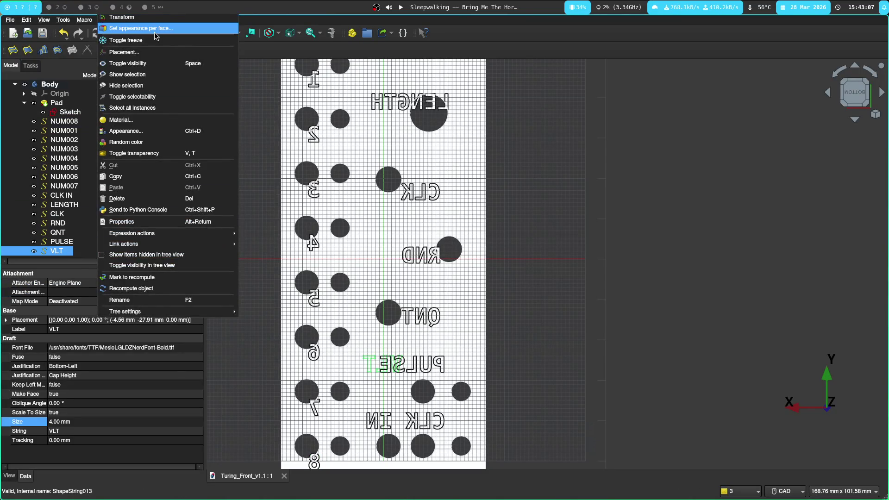
left_click(143, 176)
key("ctrl+v")
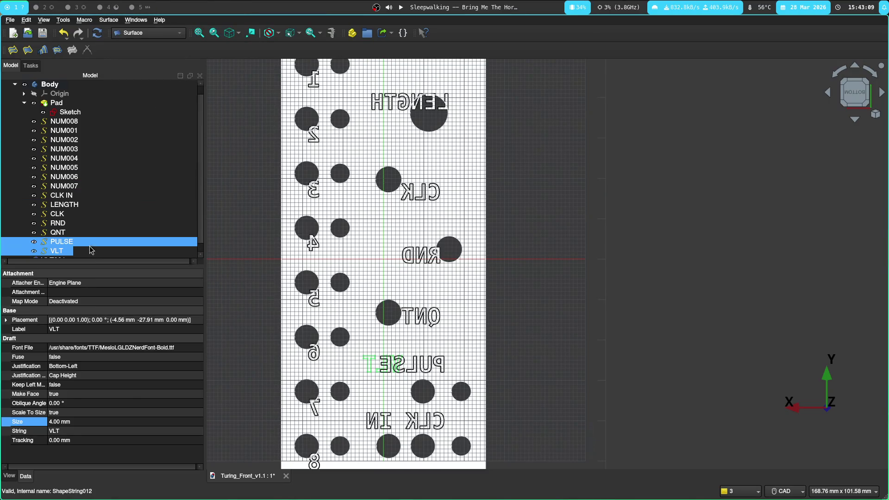
left_click(53, 251)
scroll(63, 201, "up", 1)
left_click(57, 103)
scroll(70, 209, "down", 1)
left_click(69, 252)
Step: Change the VLT001 copy's string to SCALE
double_click(68, 252)
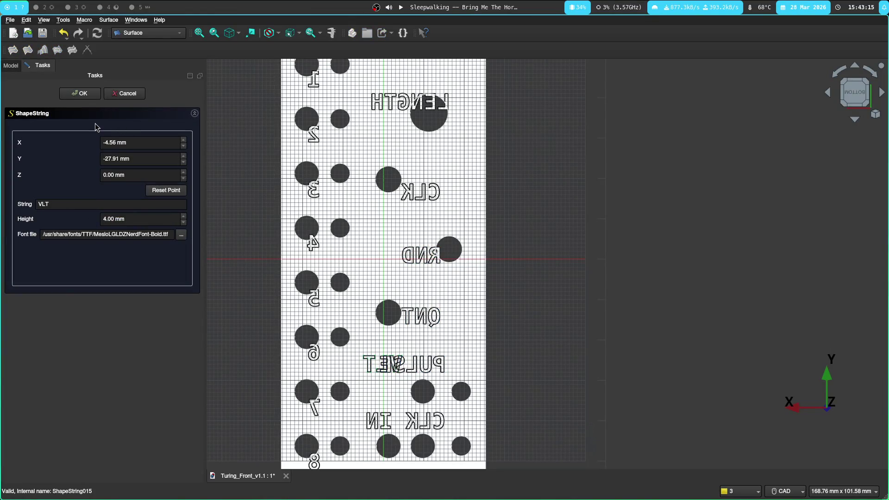
double_click(94, 202)
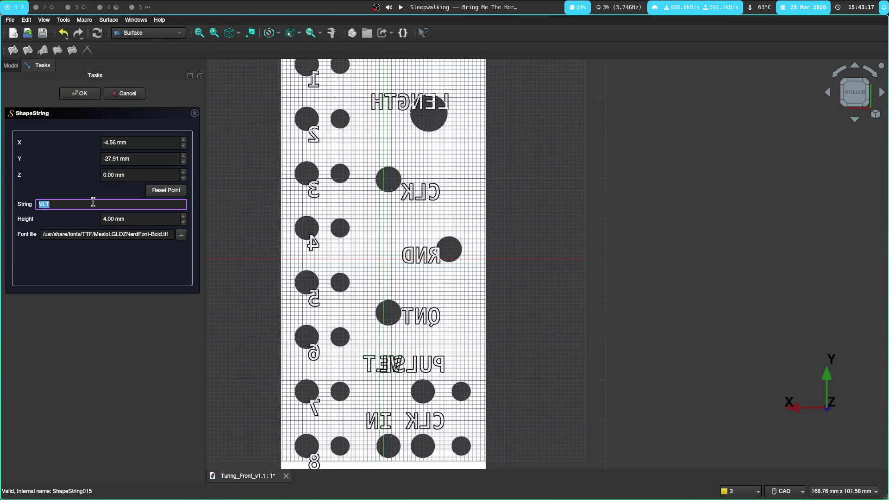
type("SCALE")
key("Return")
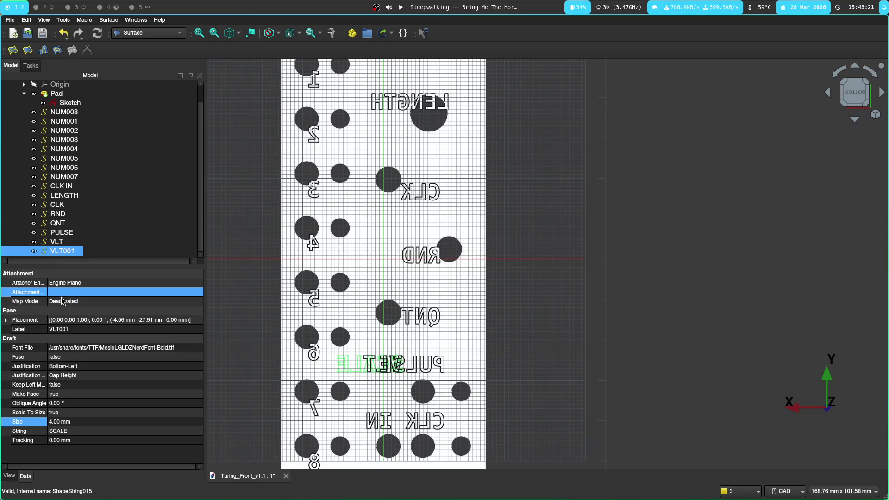
double_click(61, 255)
left_click(125, 95)
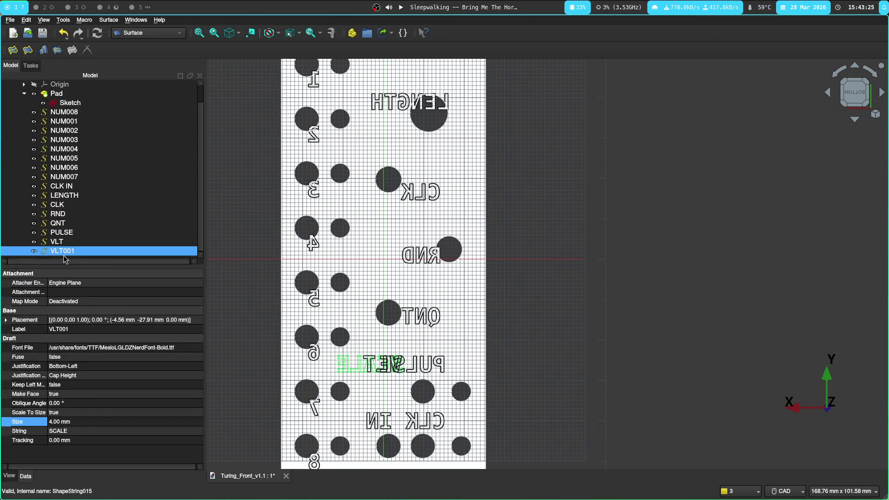
Step: Rename the VLT001 object to SCALE in the model tree
left_click(62, 251)
type("SCAL")
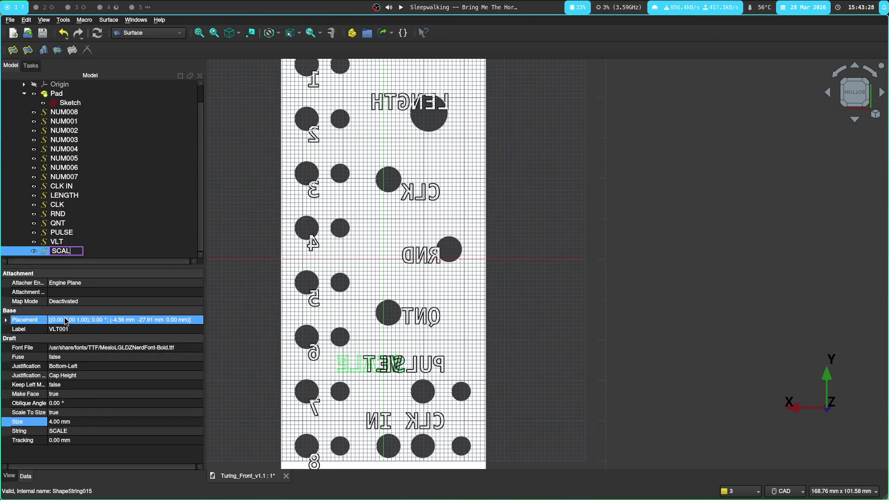
type("E")
key("Return")
scroll(537, 340, "up", 2)
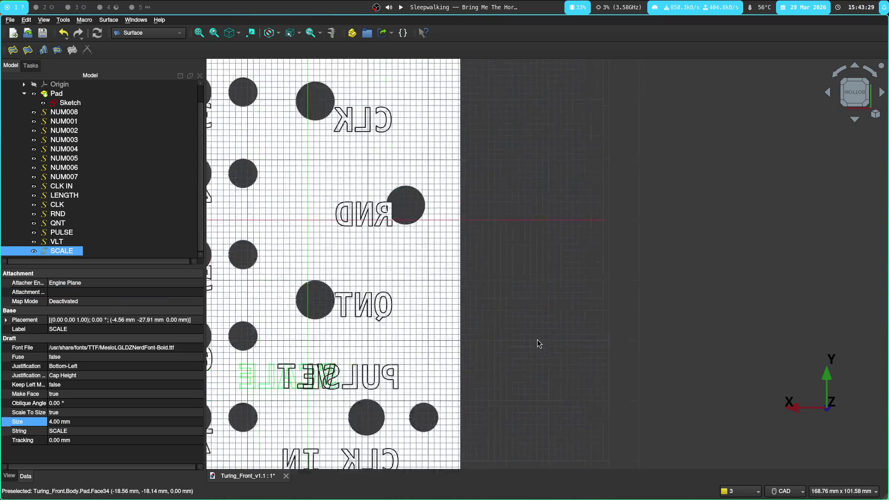
scroll(527, 307, "up", 2)
middle_click_drag(528, 306, 614, 199)
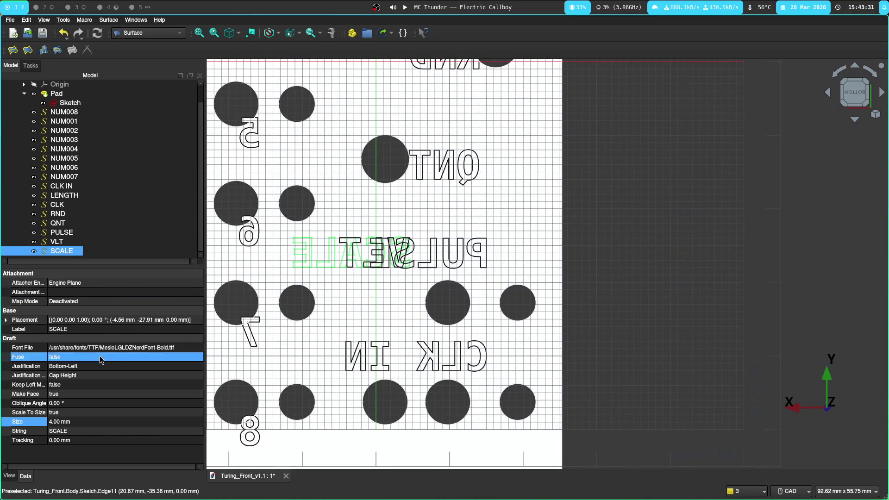
left_click(31, 66)
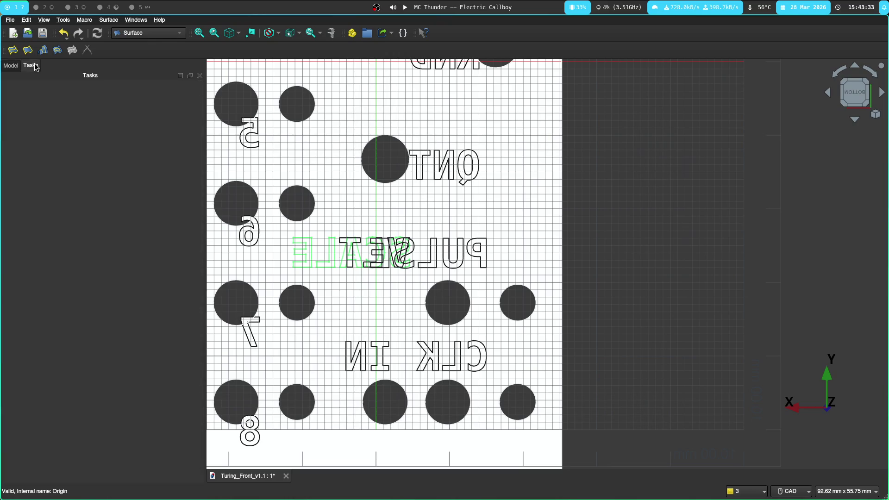
left_click(14, 66)
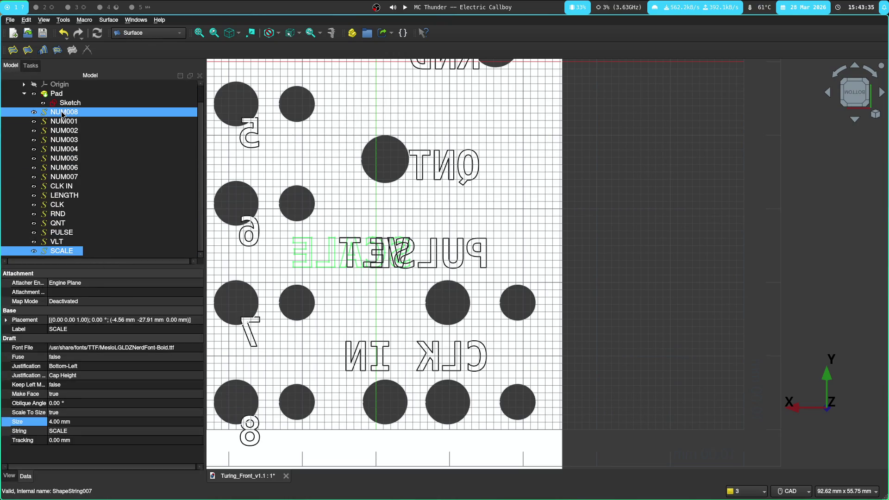
Step: Lower the number 8 label to Y −54 mm
double_click(68, 112)
scroll(140, 159, "down", 1)
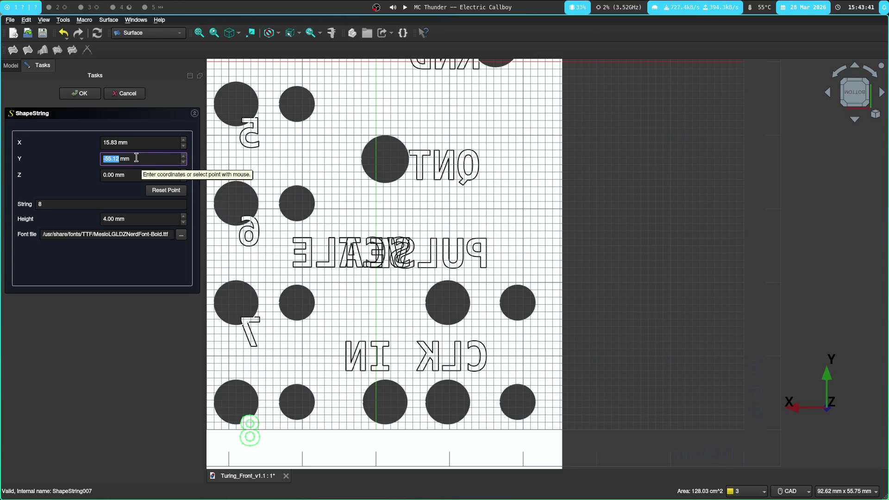
left_click(80, 93)
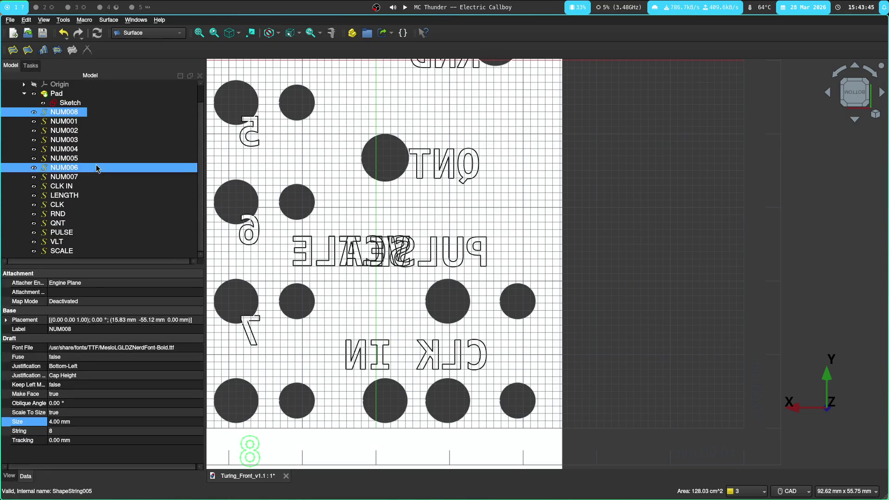
left_click(67, 105)
double_click(67, 111)
left_click(117, 141)
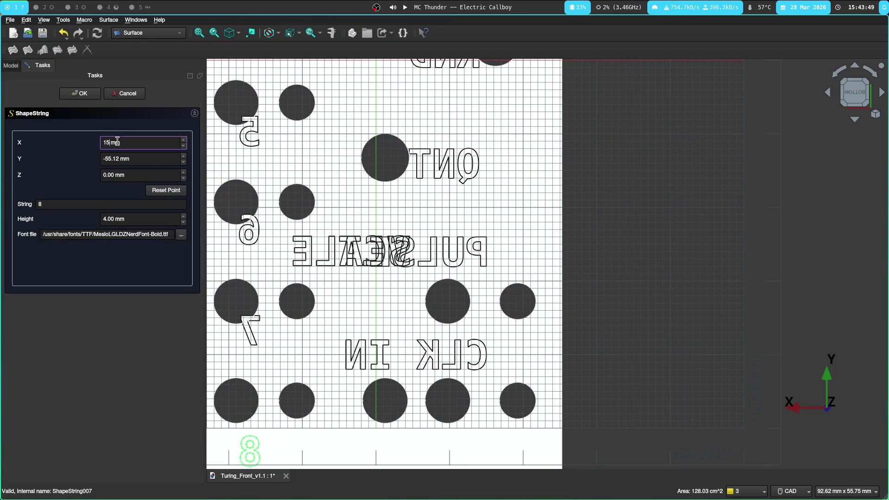
left_click(120, 160)
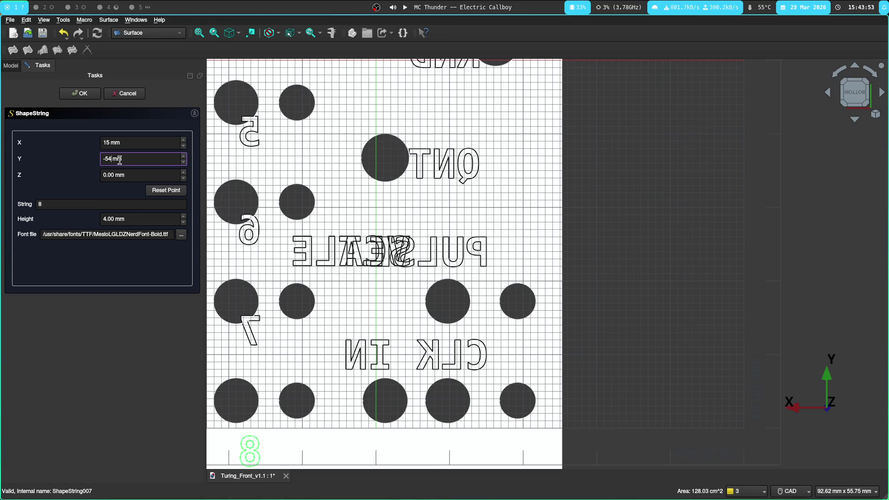
key("Return")
Step: Set the number 8 label's X to 17 mm and open the number 7 label
double_click(72, 114)
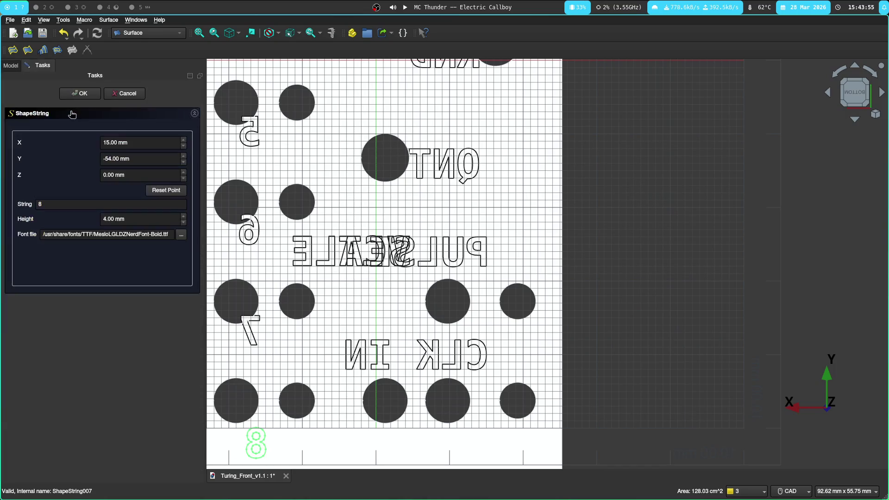
left_click(111, 143)
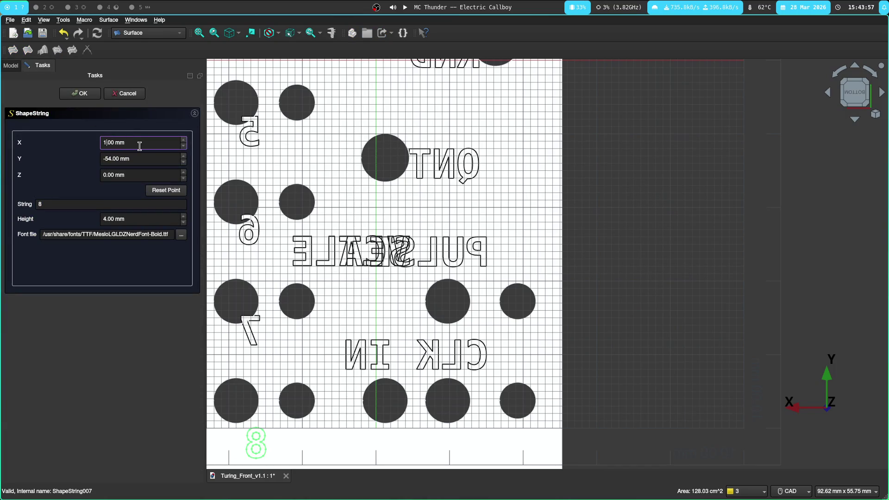
type("7")
key("Return")
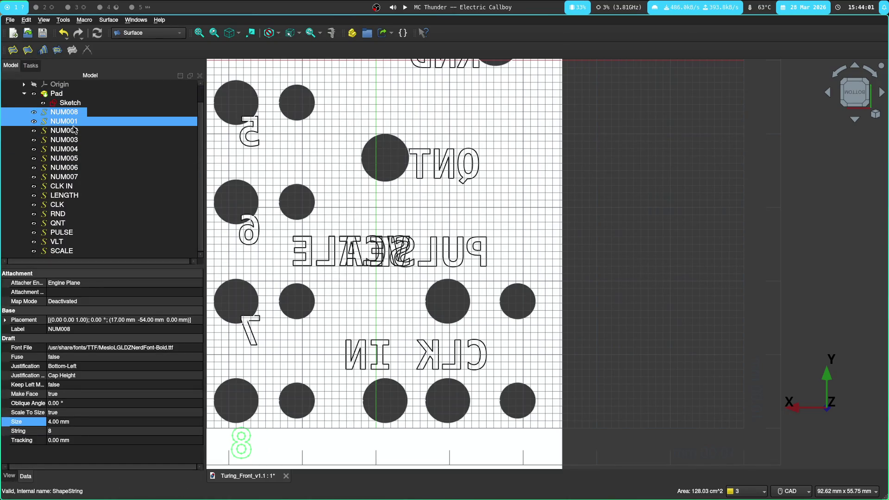
double_click(63, 178)
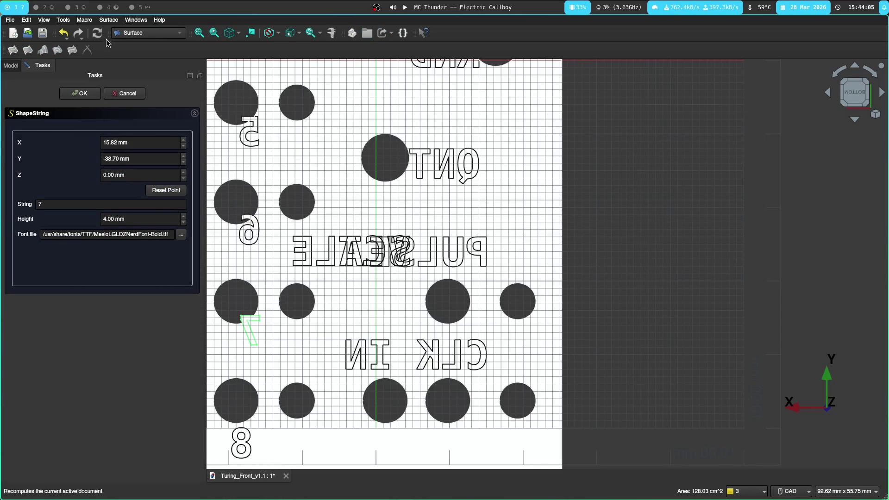
Step: Switch to the todo notes and then the KiCad PCB layout
key("super+5")
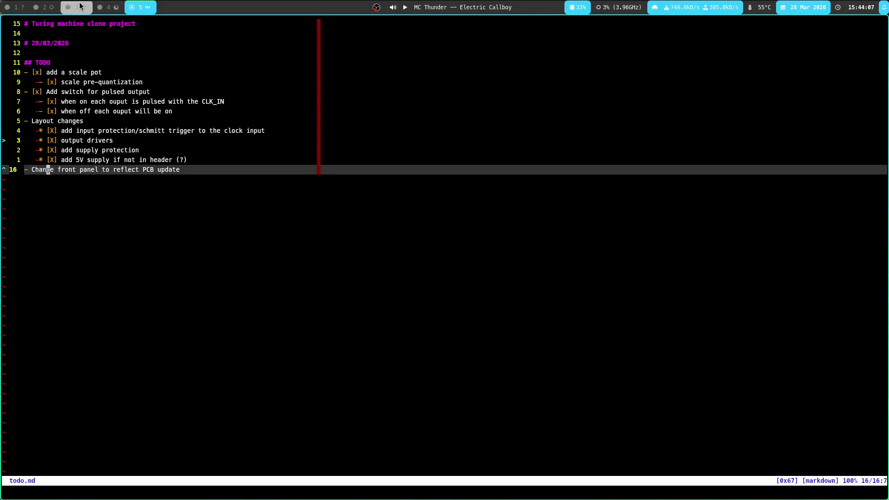
left_click(80, 6)
key("super+2")
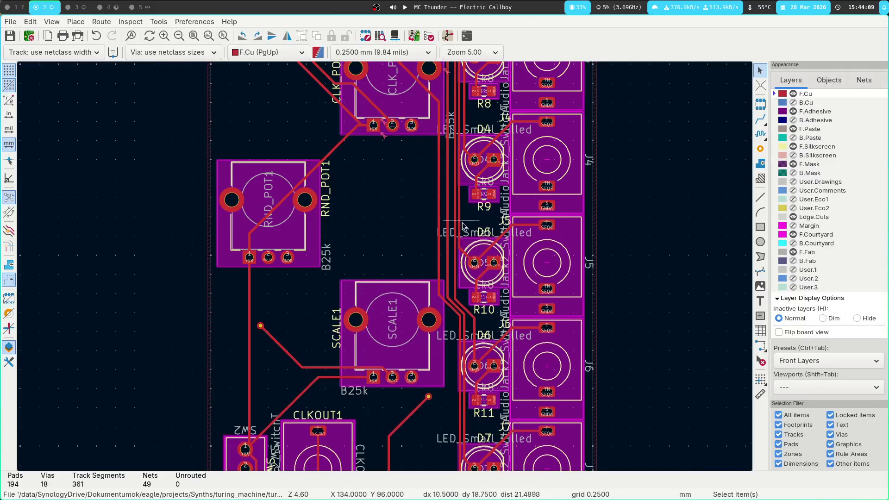
scroll(462, 227, "right", 3)
scroll(514, 278, "down", 2)
scroll(557, 188, "down", 3)
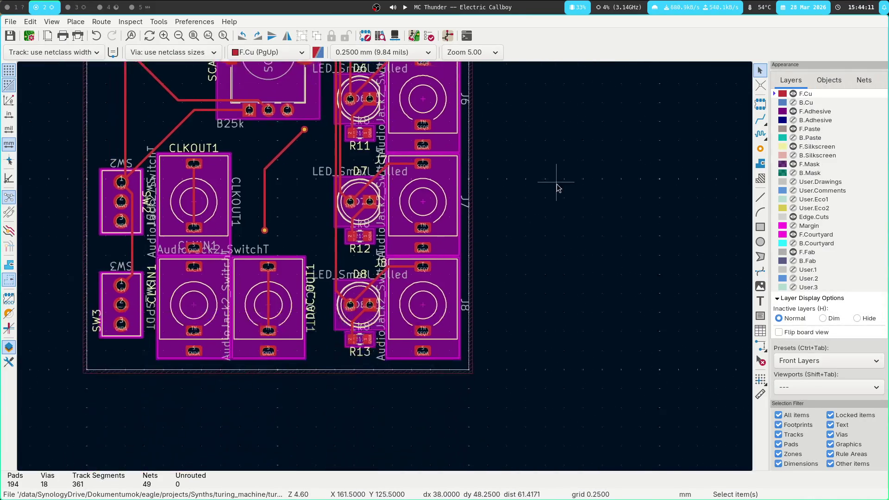
Step: Measure the 13.125 mm spacing from jack J8 up to J7, then return to FreeCAD
key("ctrl+shift+m")
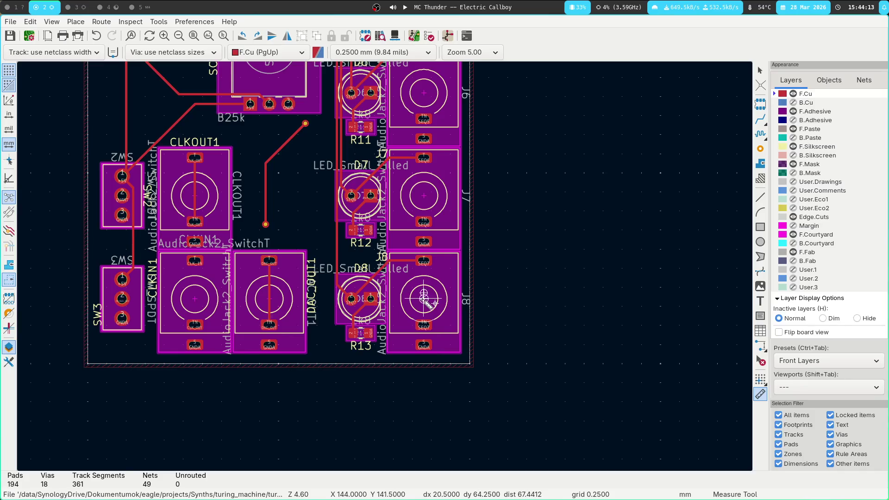
left_click(424, 299)
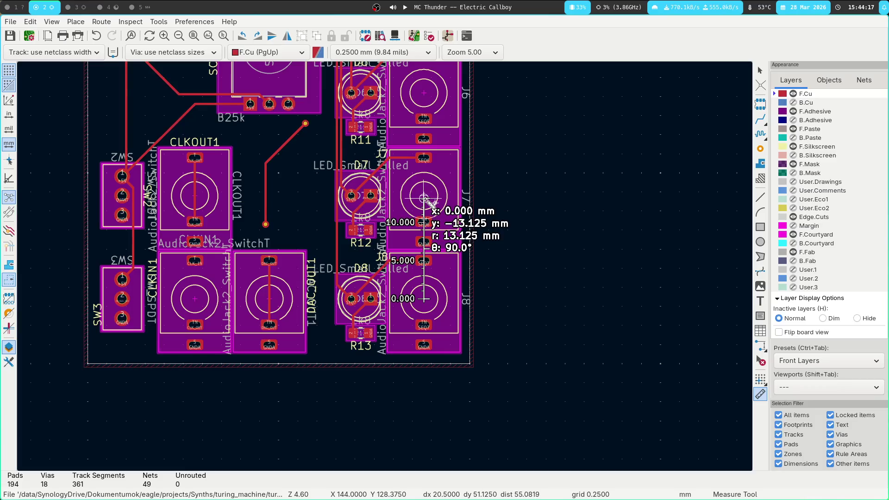
key("Escape")
key("Escape")
key("super+1")
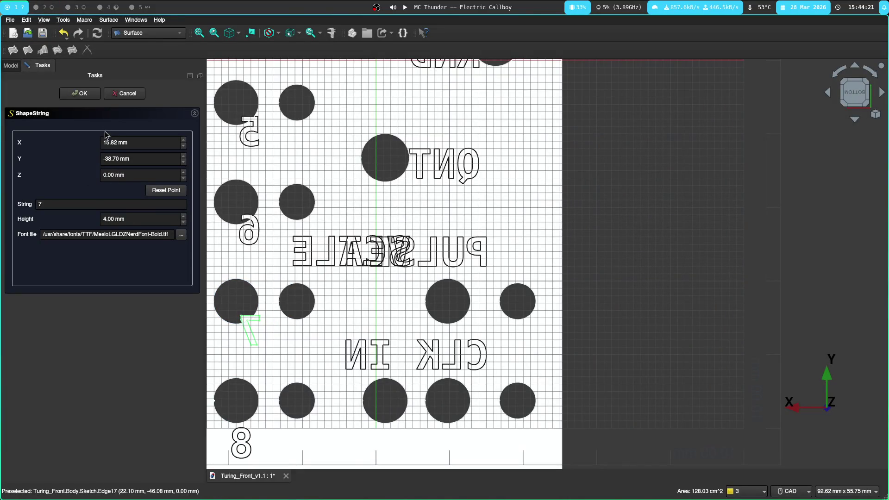
Step: Check the 8 label's coordinates and place the 7 at X 17, Y −54+13.5 mm
key("Return")
left_click(70, 113)
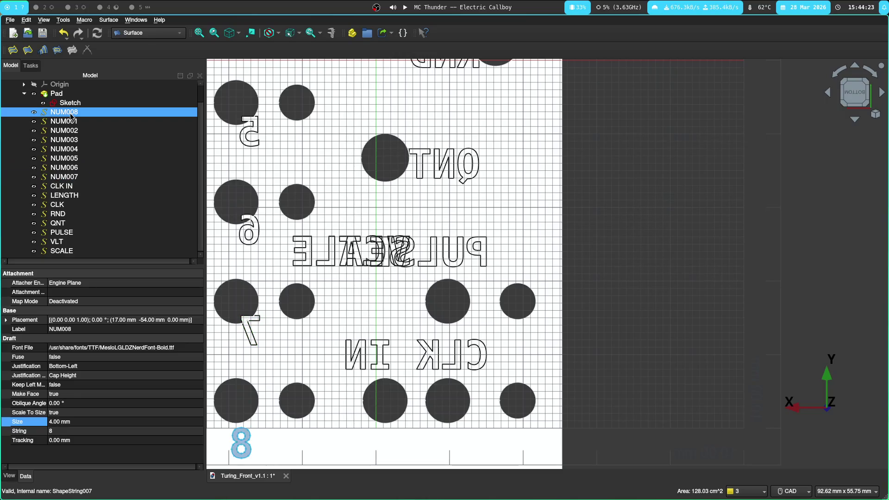
double_click(75, 112)
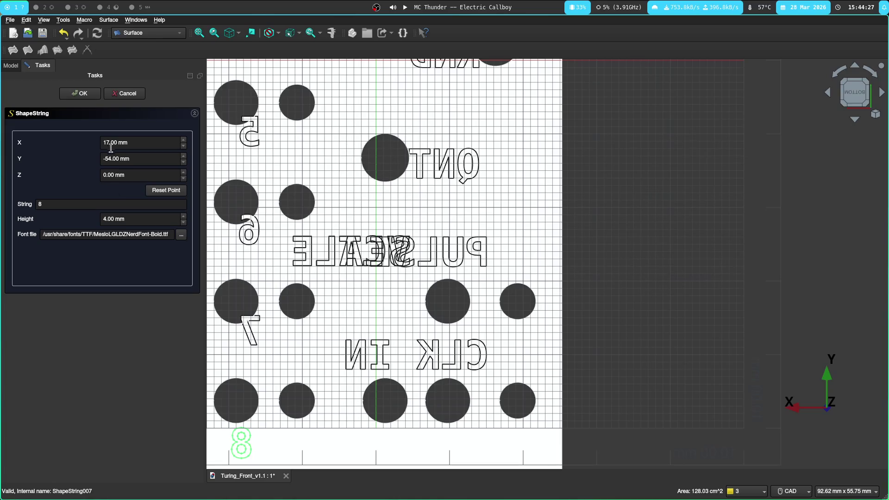
left_click(11, 66)
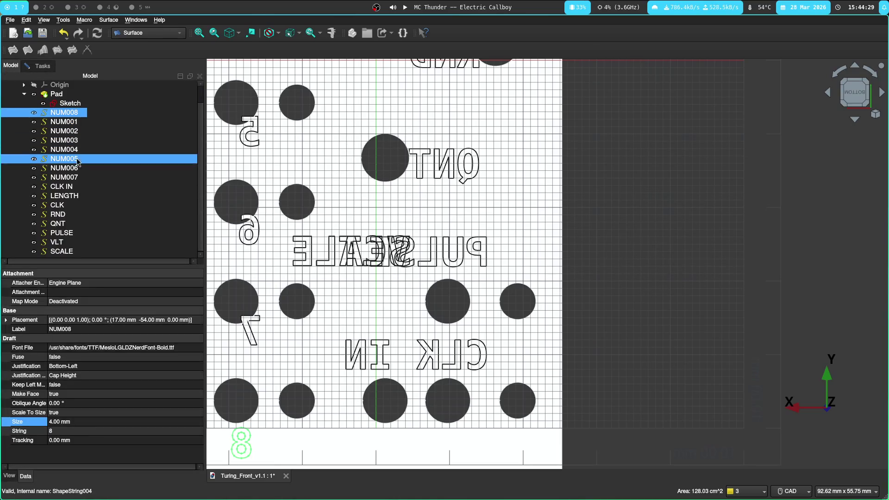
double_click(73, 174)
left_click_drag(122, 161, 91, 158)
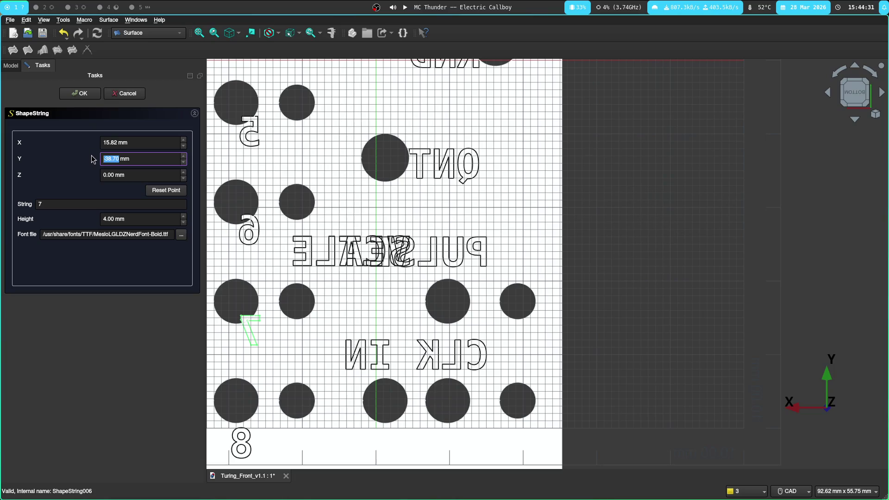
type("-")
type("54+13.5")
left_click_drag(120, 142, 104, 141)
key("Return")
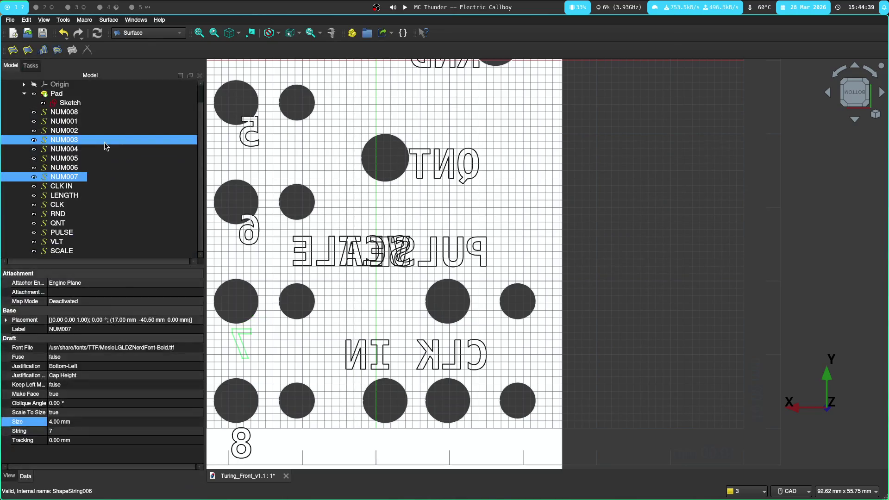
Step: Place the 6 label at X 17 mm, Y −54+2*13.5 mm, correcting the Y expression
left_click(77, 169)
double_click(77, 169)
left_click_drag(117, 142, 92, 137)
type("17")
key("Tab")
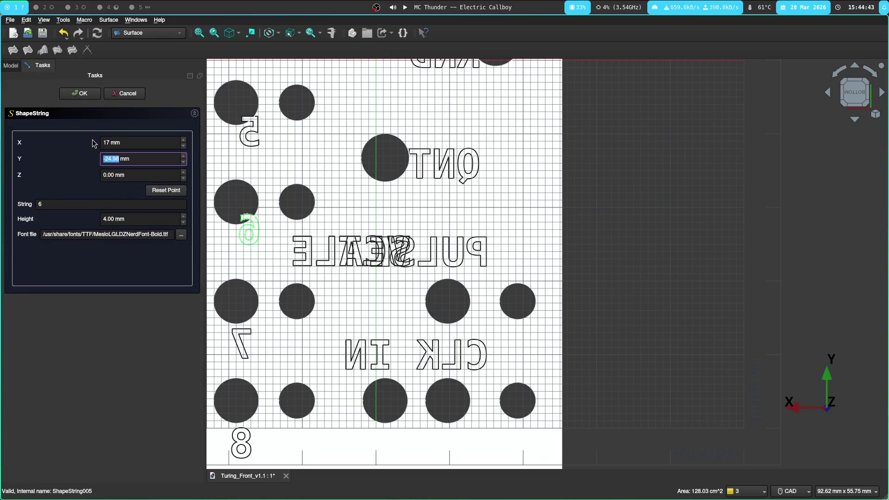
type("54")
type(" + *")
key("BackSpace")
type("3 * ")
type("13.5")
key("Return")
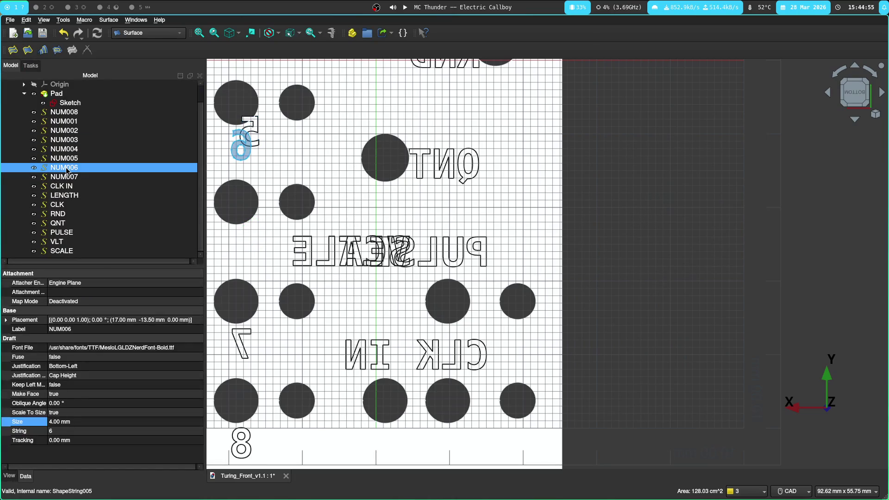
double_click(121, 168)
left_click_drag(121, 161, 102, 157)
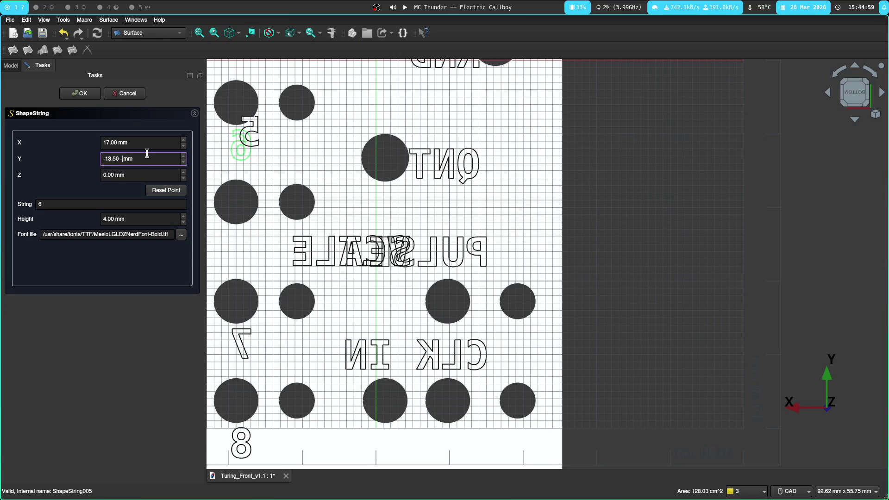
type("5")
key("Return")
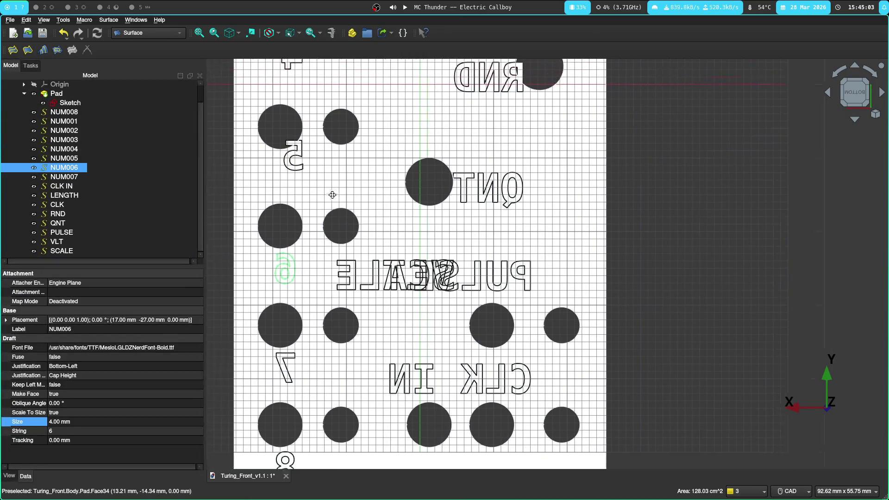
Step: Set the 5 label to X 17 mm with a stepped Y expression
left_click(70, 157)
double_click(70, 159)
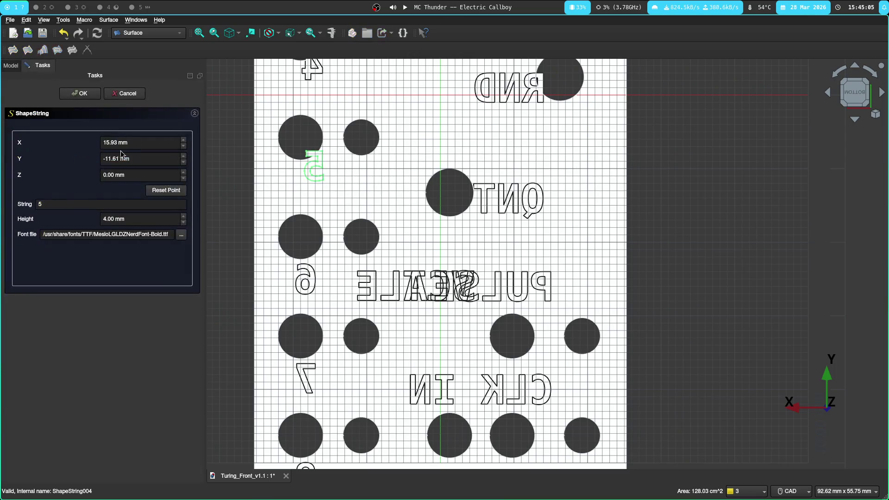
double_click(111, 143)
type("17")
key("Tab")
type("54*4")
key("BackSpace")
type("*")
key("BackSpace")
key("BackSpace")
type("+1")
key("BackSpace")
type("3*13.5")
key("Return")
scroll(359, 161, "down", 2)
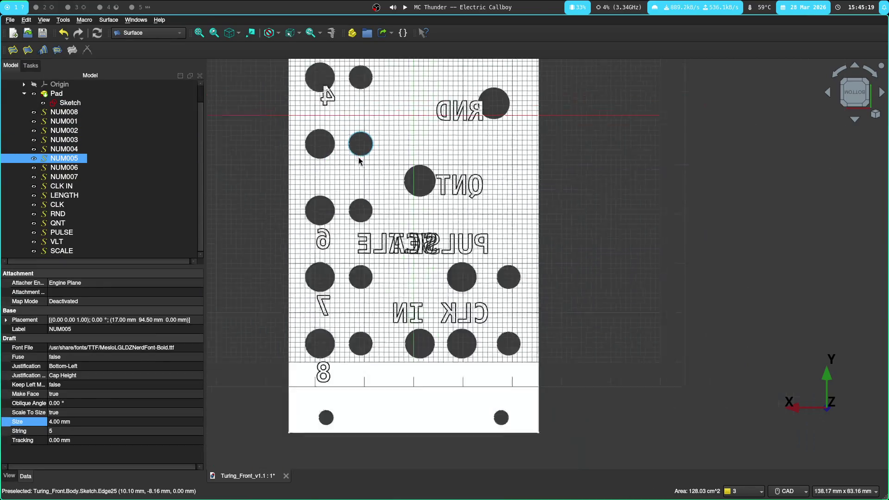
scroll(359, 160, "down", 1)
Step: Correct the 5 label's Y position to −13.5 mm
double_click(68, 160)
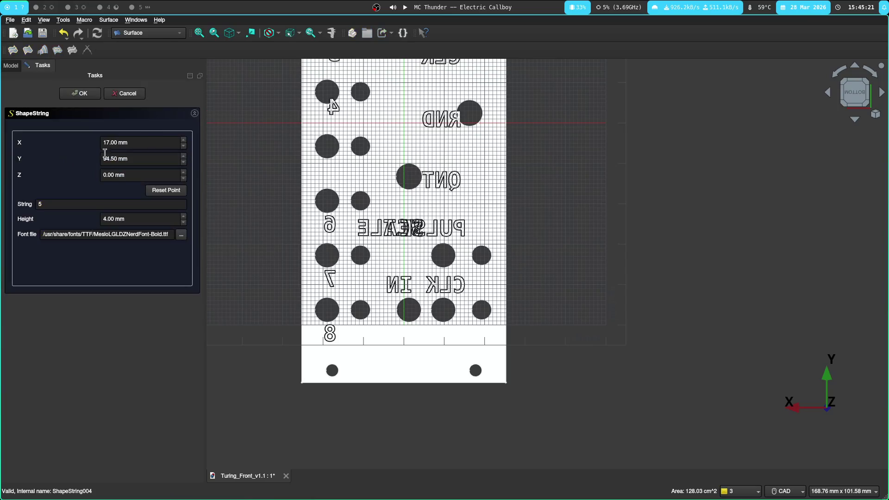
double_click(116, 158)
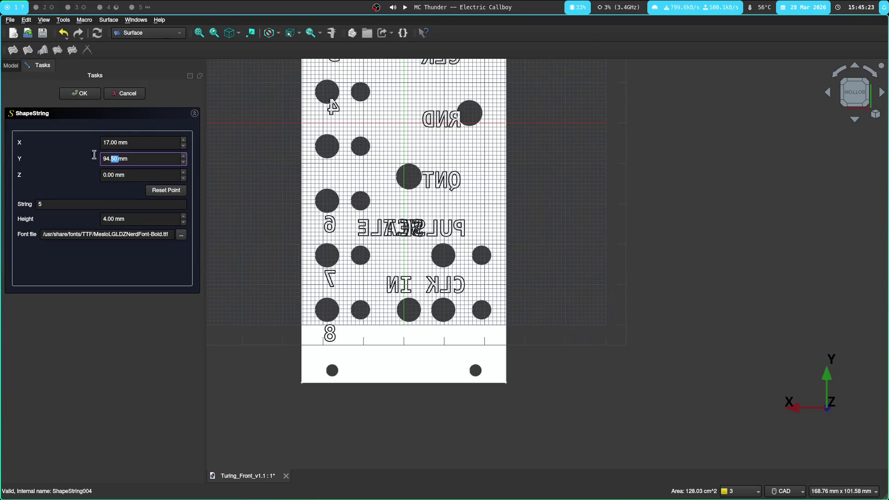
key("BackSpace")
key("BackSpace")
key("BackSpace")
type("-54 + 13.5")
key("Return")
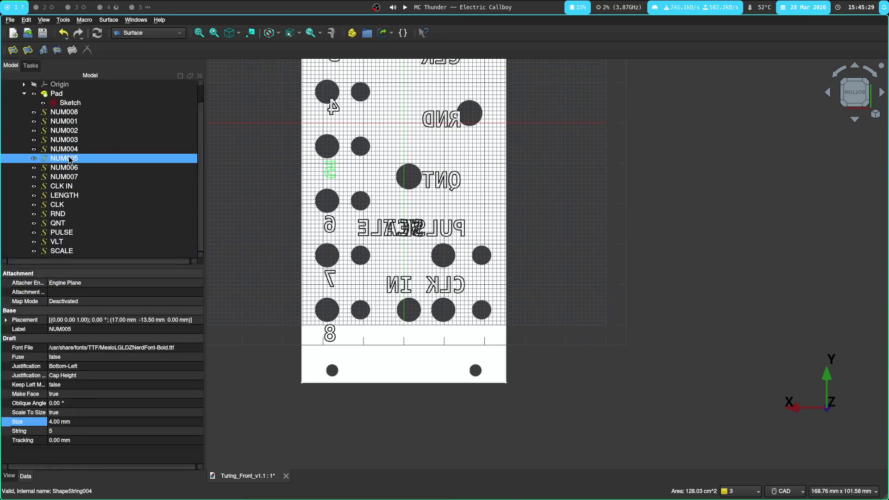
Step: Place the 4 label at X 17 mm, Y 0 mm
key("Up")
key("Up")
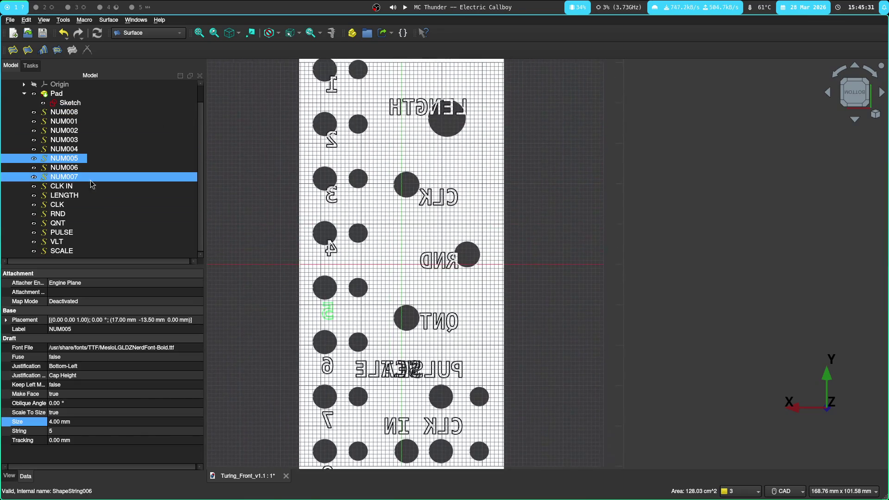
left_click(64, 149)
double_click(64, 153)
double_click(112, 142)
type("17")
key("Tab")
type("-")
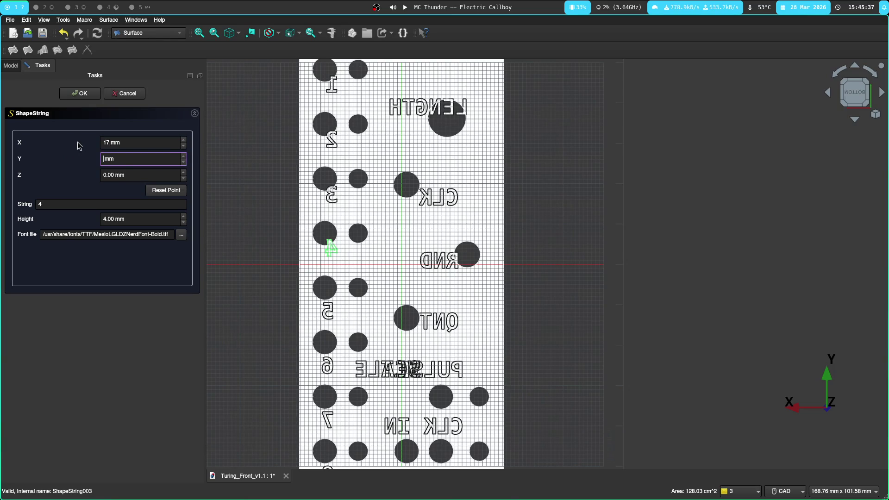
type("13")
key("Return")
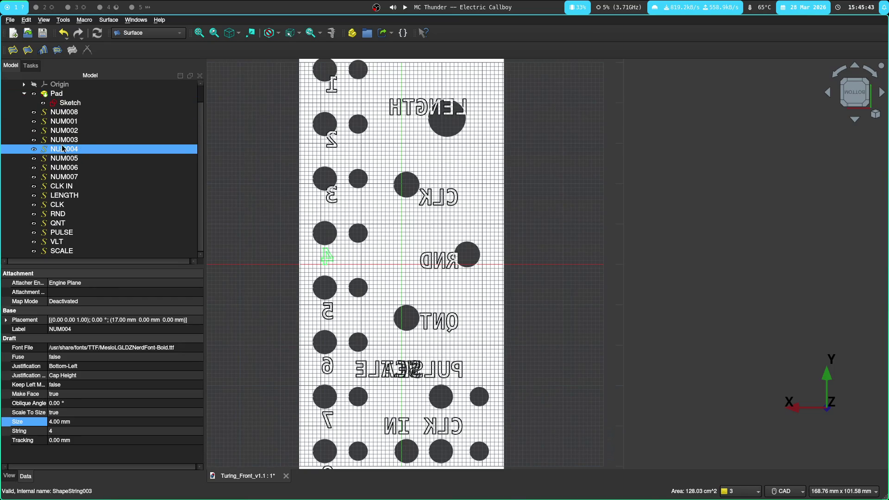
Step: Place the 3 label at X 17 mm, Y 13.5 mm
double_click(63, 145)
double_click(118, 145)
type("17")
key("Tab")
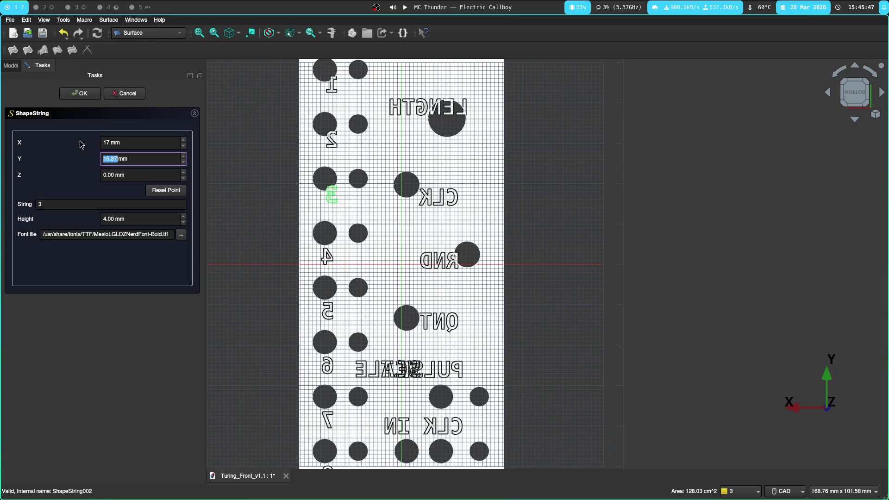
type("1")
key("Return")
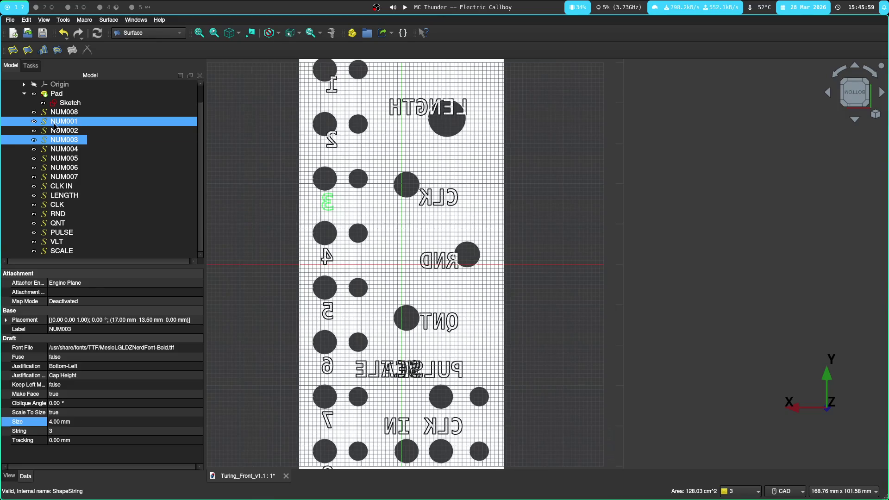
Step: Place the 2 label at X 17 mm, Y 27 mm
double_click(56, 130)
left_click(121, 158)
double_click(121, 158)
type("6*13.5-54 mm")
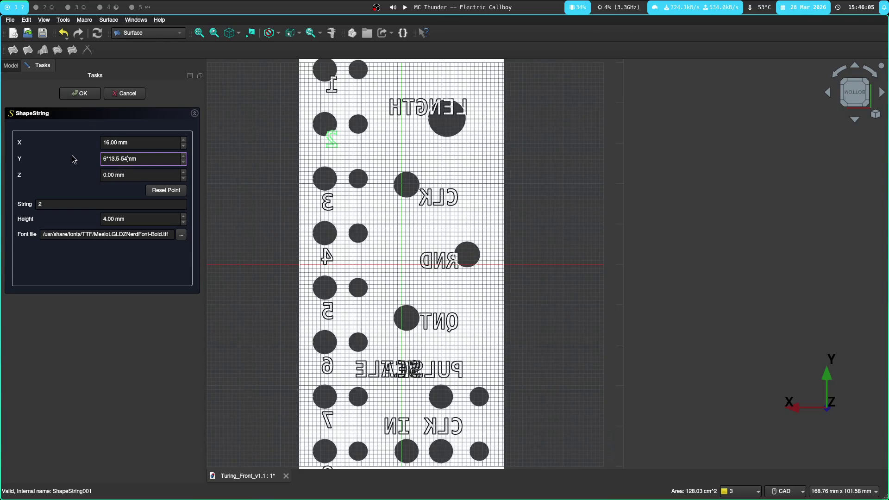
key("Return")
double_click(63, 131)
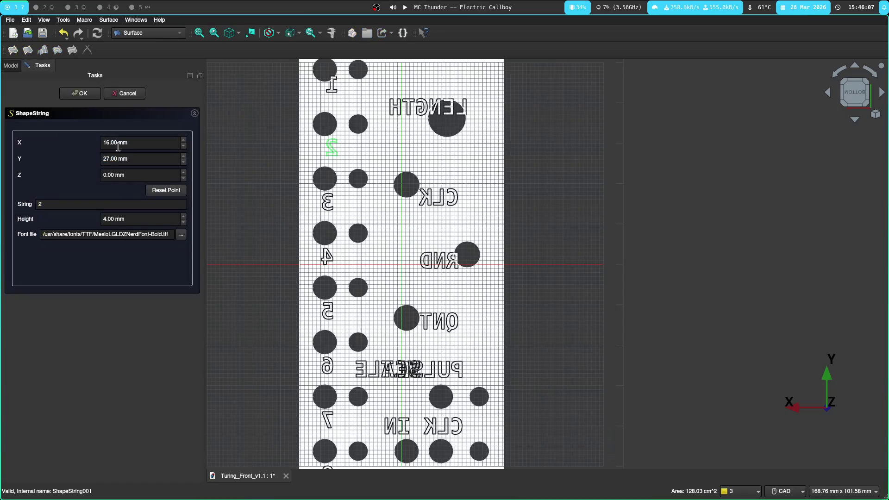
left_click(106, 142)
scroll(137, 137, "down", 1)
key("Return")
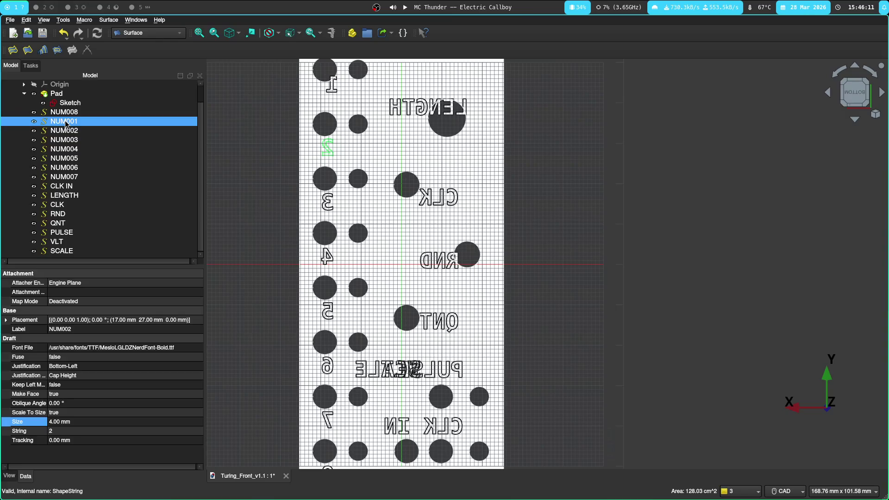
Step: Place the 1 label at X 17 mm, Y 40.5 mm
double_click(66, 123)
key("Tab")
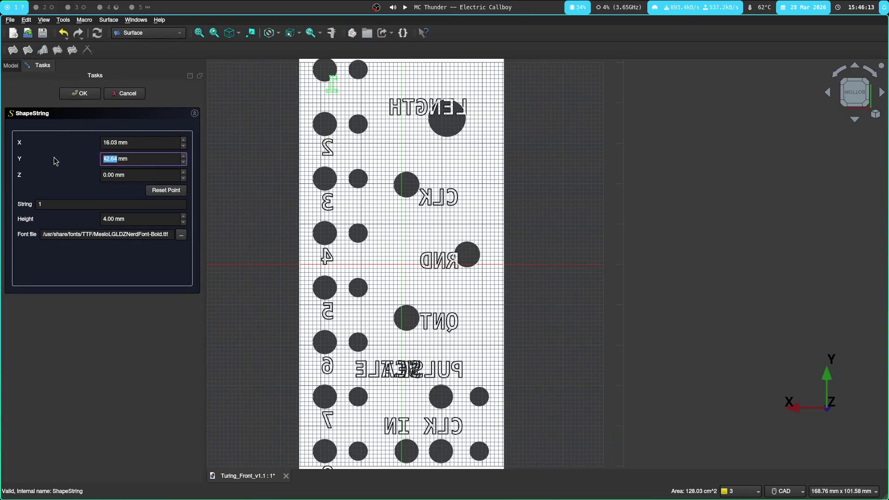
type("7")
type("54")
key("shift+Tab")
type("17")
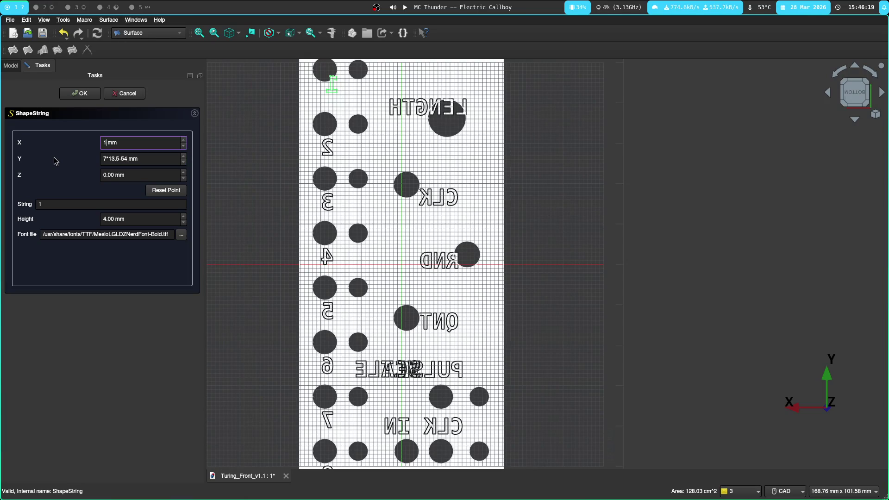
key("Return")
Step: Select all eight number labels NUM001–NUM008 together in the tree
middle_click_drag(545, 119, 551, 160)
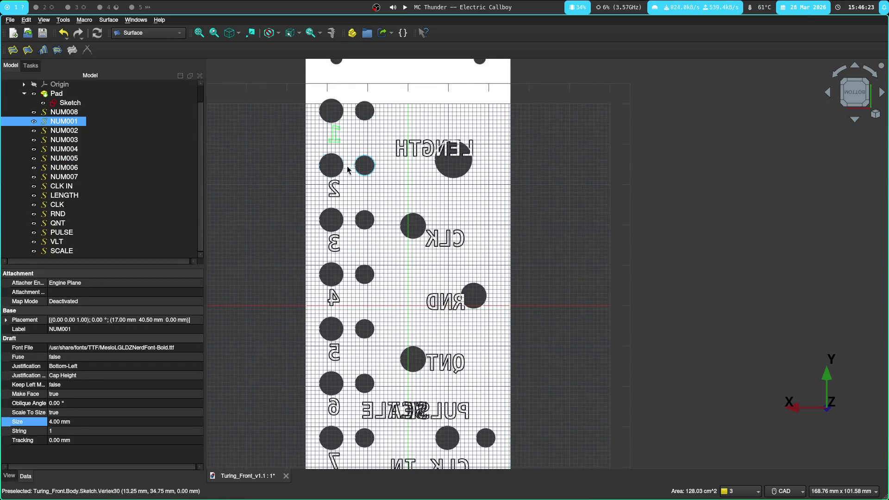
scroll(342, 141, "up", 3)
scroll(327, 118, "up", 2)
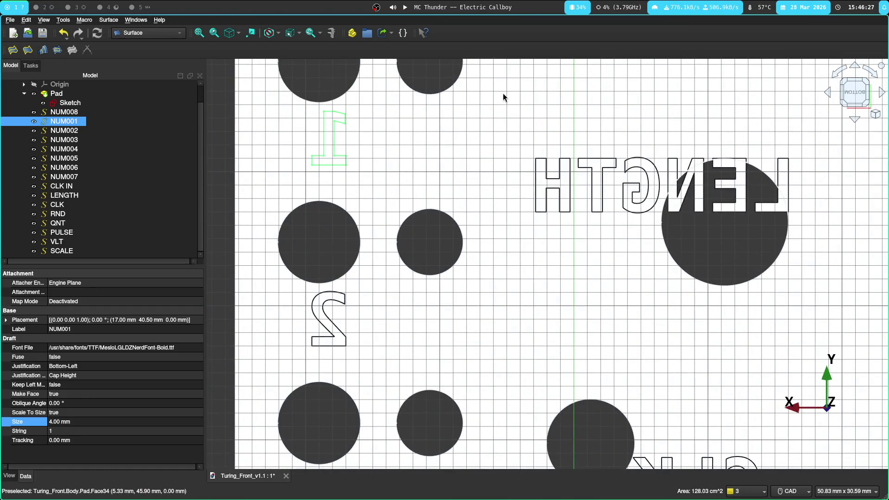
scroll(479, 160, "down", 4)
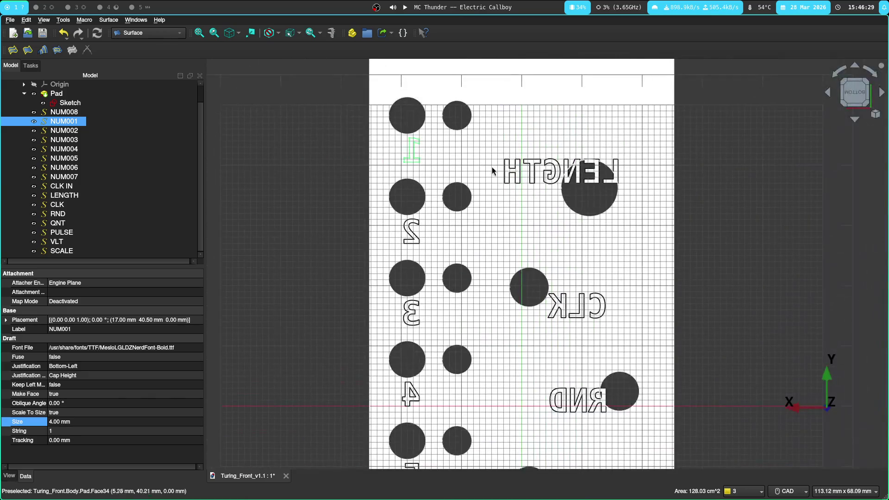
left_click(66, 112)
left_click(64, 177, "shift")
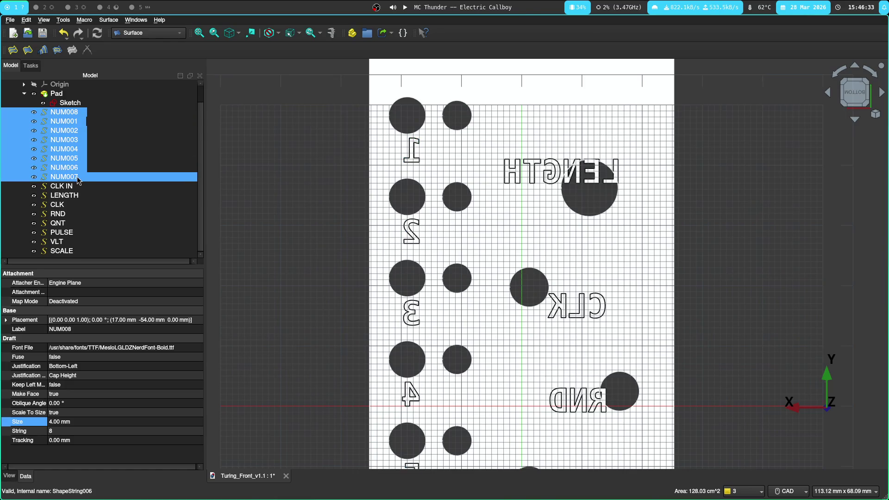
Step: Switch to the Part Design workbench after dismissing the labels' context menu
right_click(68, 148)
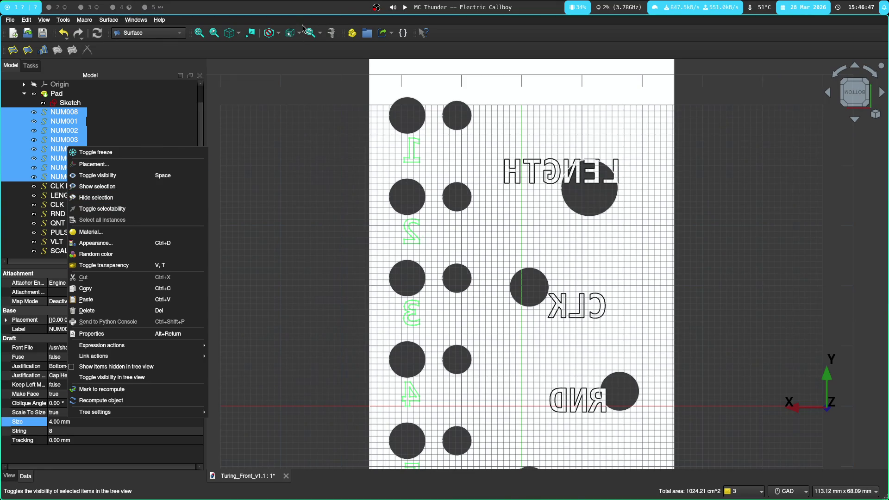
left_click(133, 22)
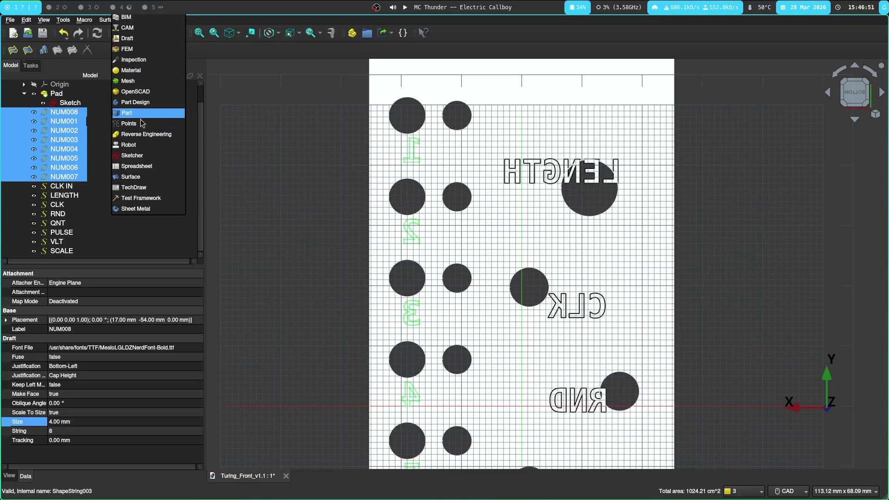
left_click(139, 105)
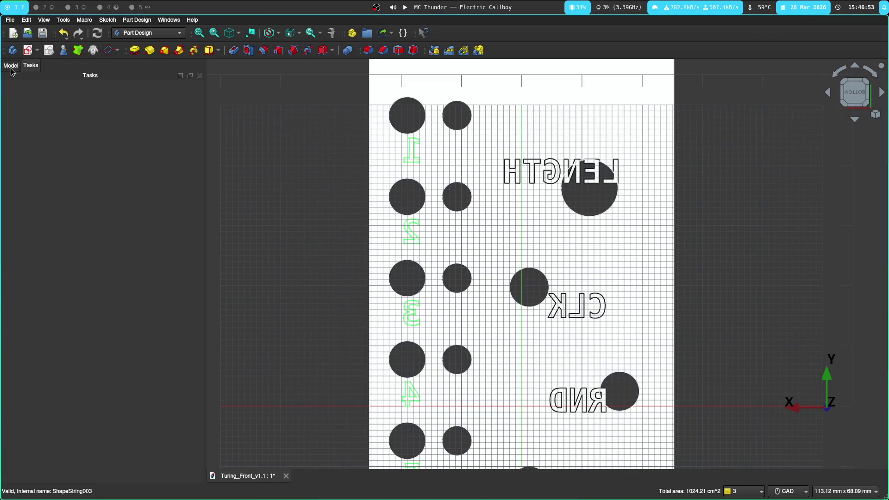
Step: Move the NUM008 label down 1 mm with the Transform gizmo and confirm
right_click(66, 130)
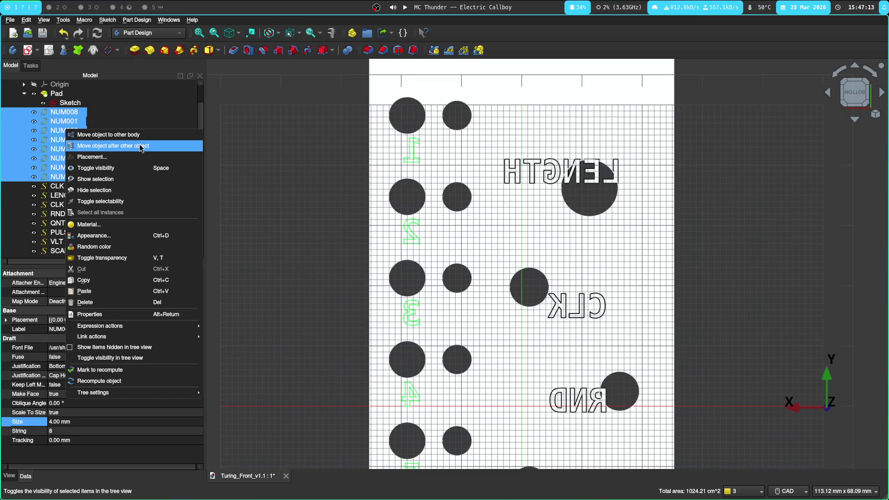
left_click(55, 114)
right_click(64, 113)
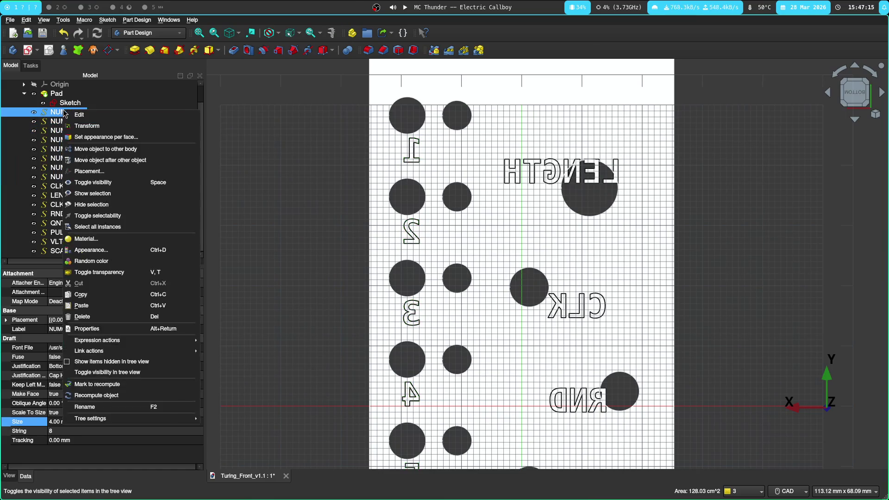
left_click(103, 128)
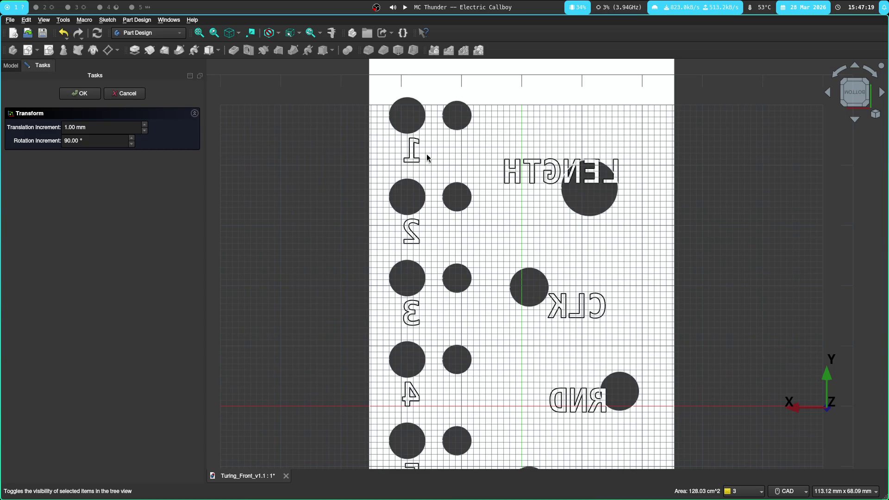
scroll(304, 223, "down", 4)
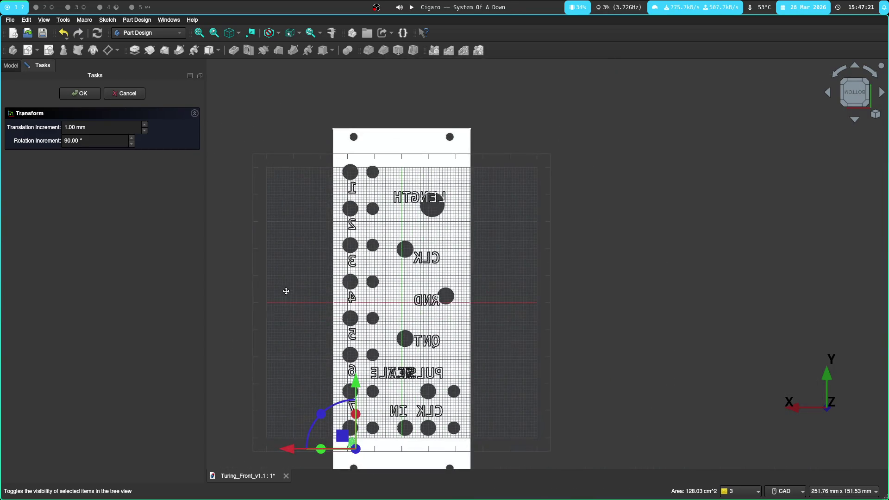
middle_click_drag(285, 292, 349, 259)
scroll(349, 261, "up", 6)
middle_click_drag(360, 293, 388, 321)
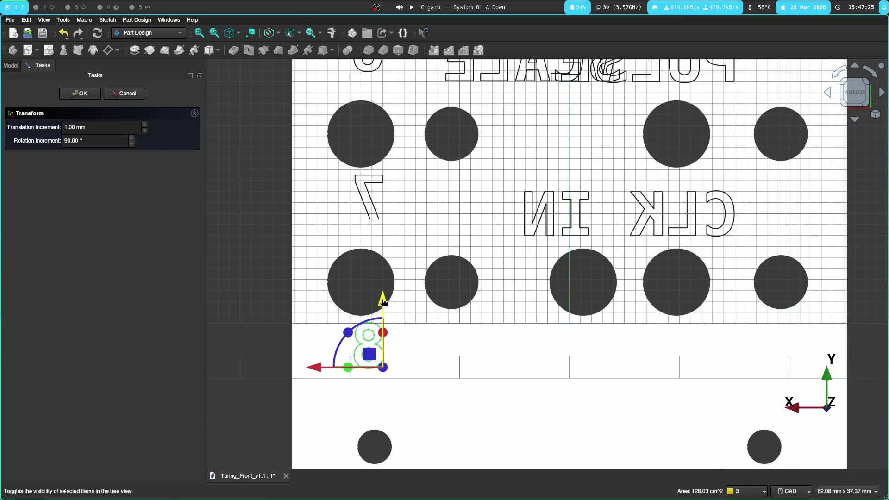
left_click_drag(382, 300, 382, 311)
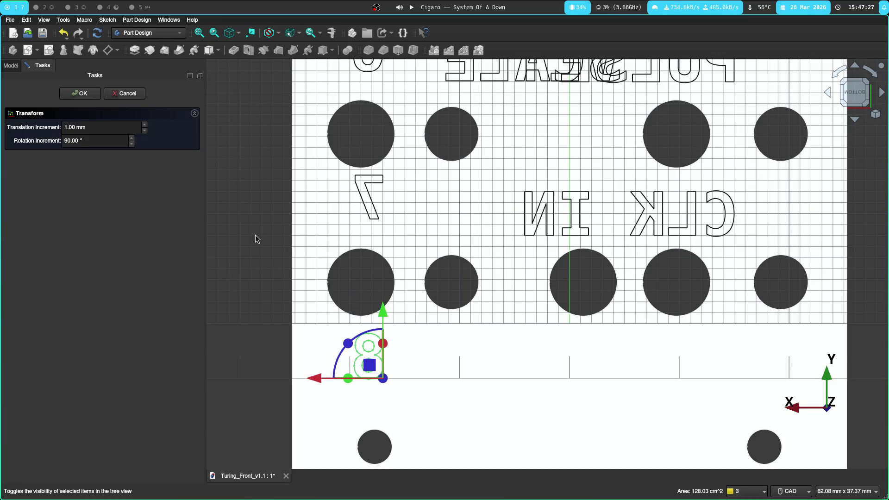
left_click(79, 93)
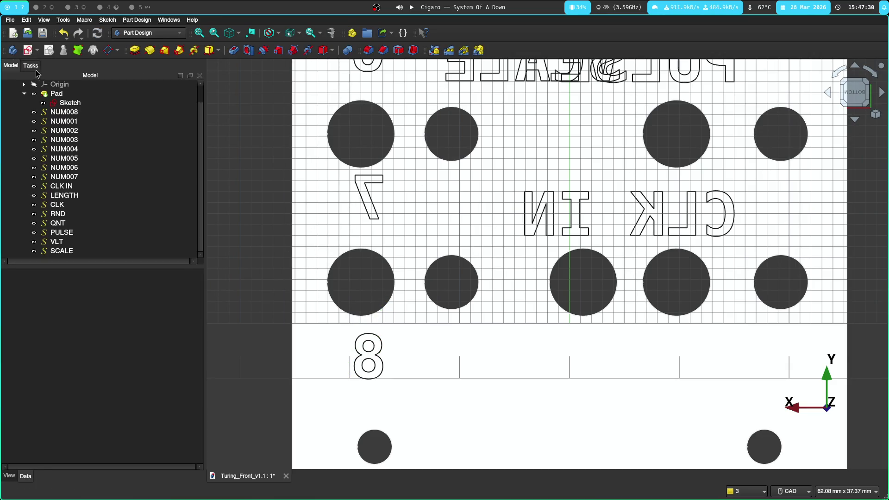
Step: Move the NUM007 label down 1 mm with the Transform gizmo and confirm
left_click(70, 177)
right_click(57, 179)
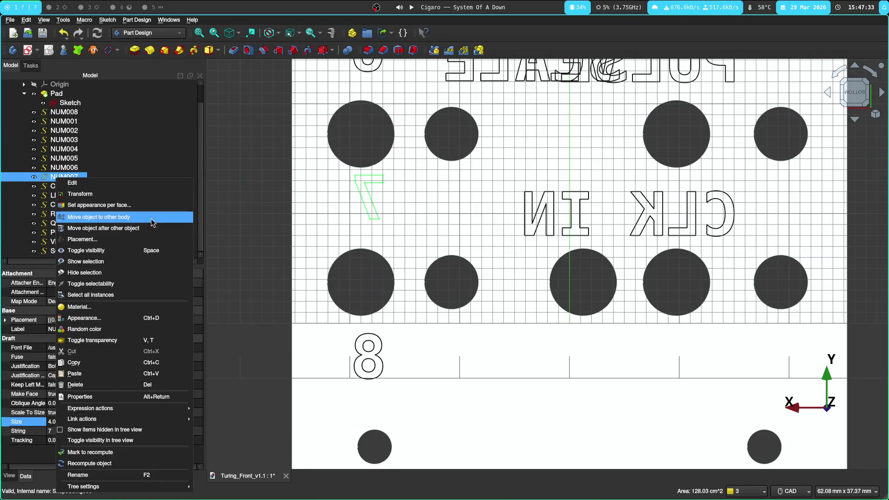
left_click(144, 196)
left_click_drag(383, 156, 382, 168)
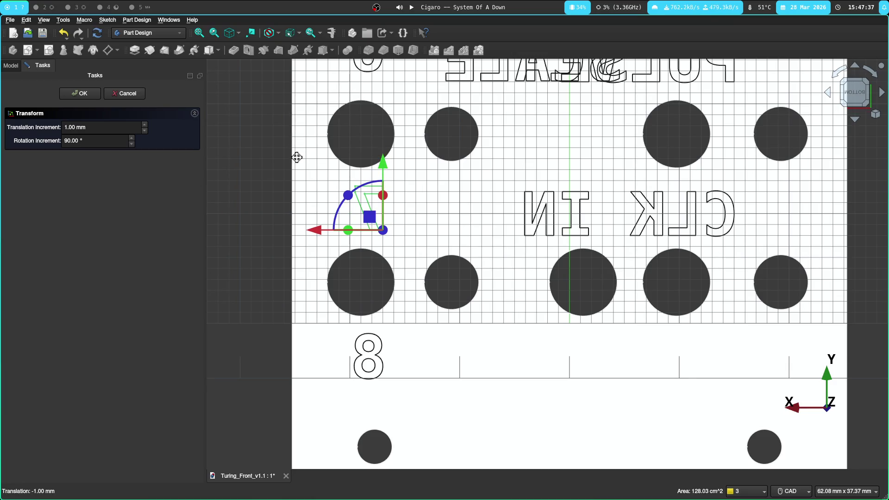
middle_click_drag(298, 154, 348, 287)
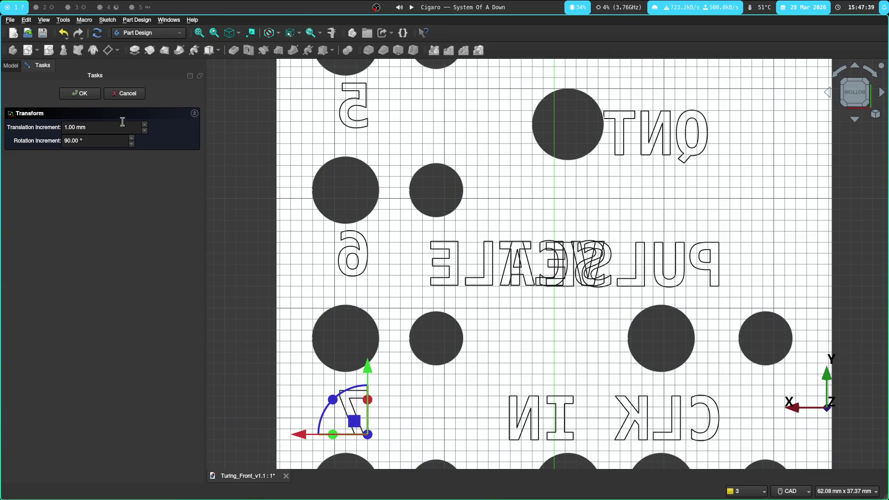
left_click(79, 93)
Step: Adjust the NUM006 label's vertical position to 17, −27 mm and confirm
left_click(80, 168)
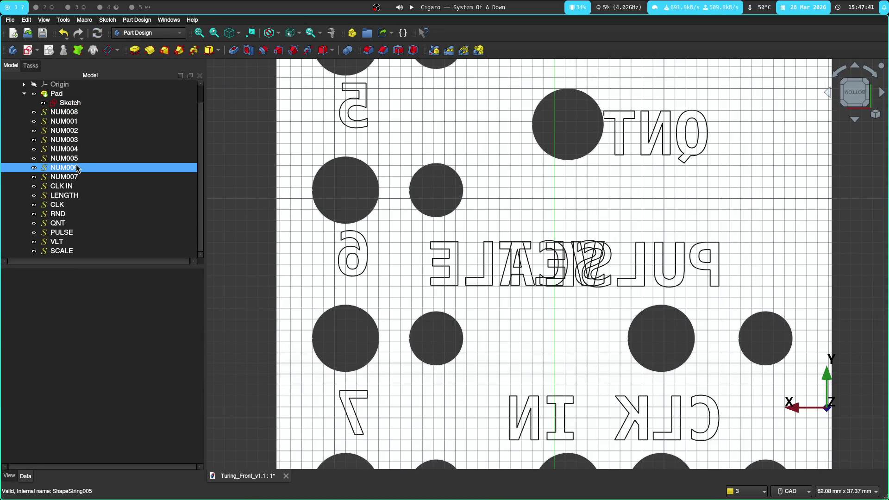
right_click(80, 168)
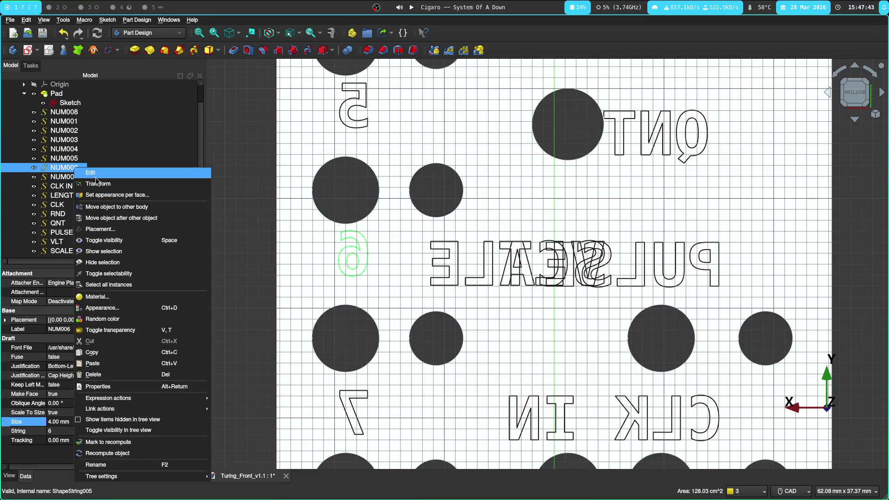
left_click(104, 175)
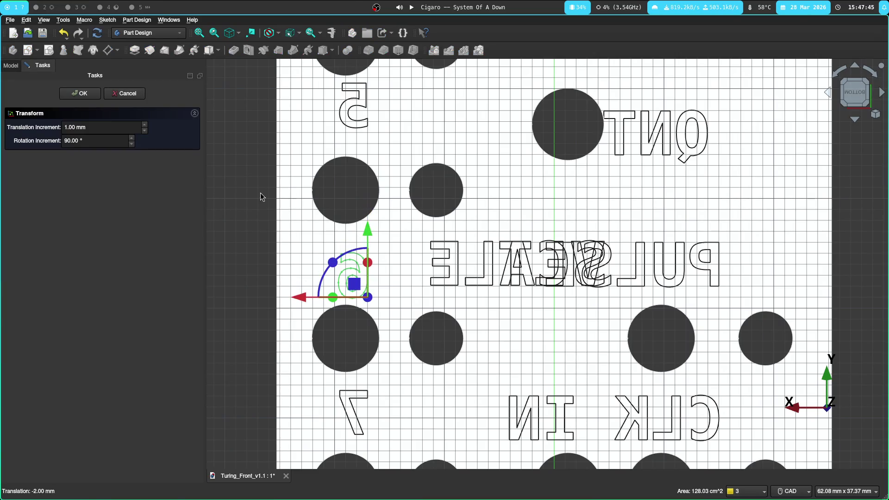
left_click_drag(372, 223, 370, 210)
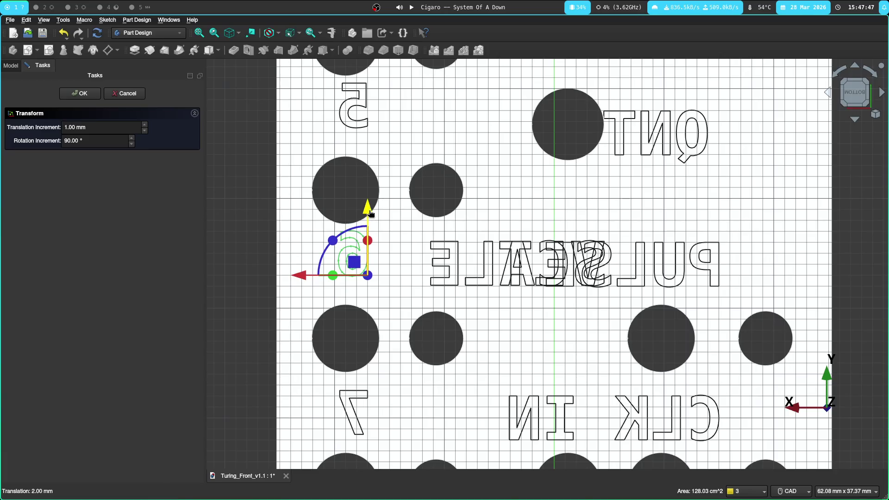
left_click(79, 93)
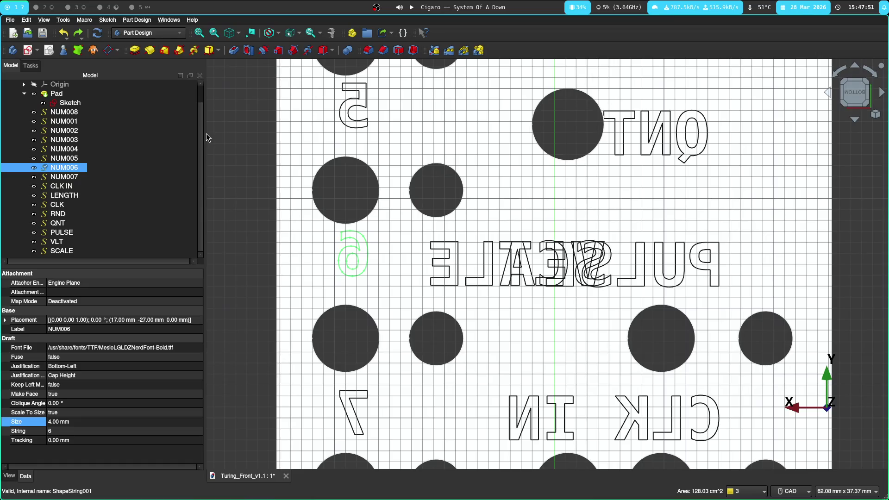
scroll(247, 226, "down", 1)
scroll(247, 228, "down", 1)
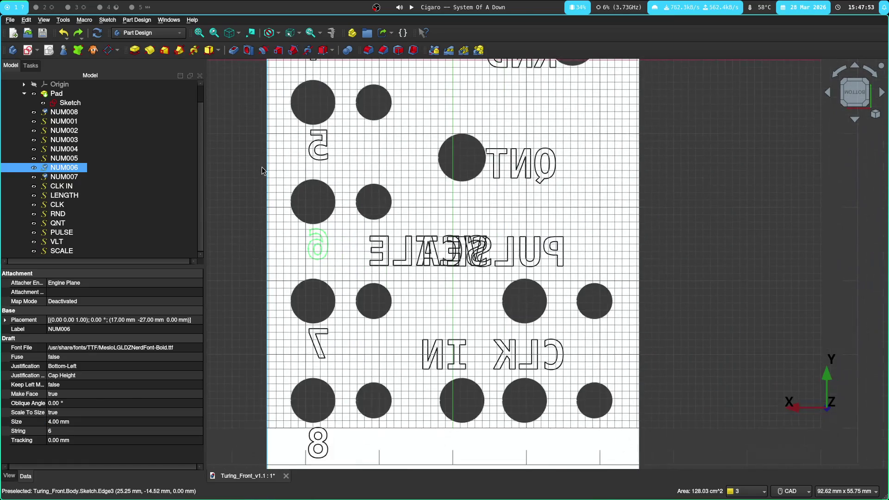
mouse_move(262, 166)
middle_mouse_down()
mouse_move(253, 178)
mouse_move(354, 242)
middle_mouse_up()
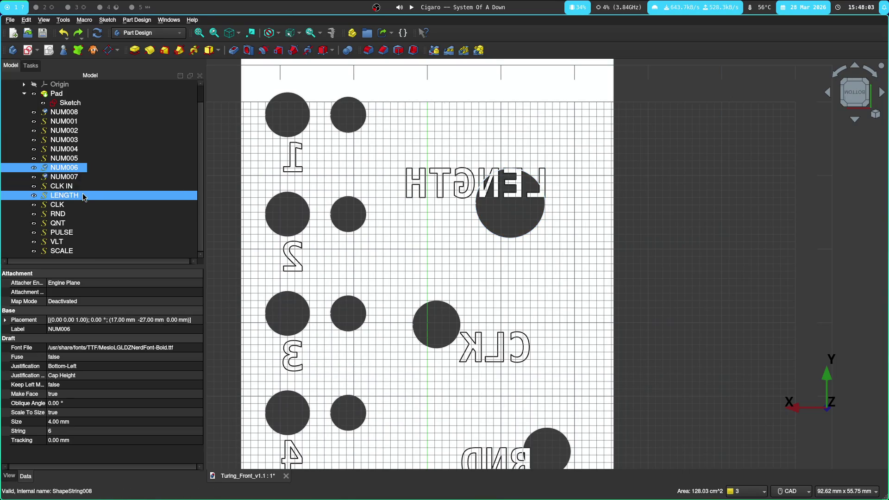
Step: Check the ShapeString settings of NUM001 and CLK IN (−15, −42 mm) without changes
left_click(64, 195)
double_click(81, 126)
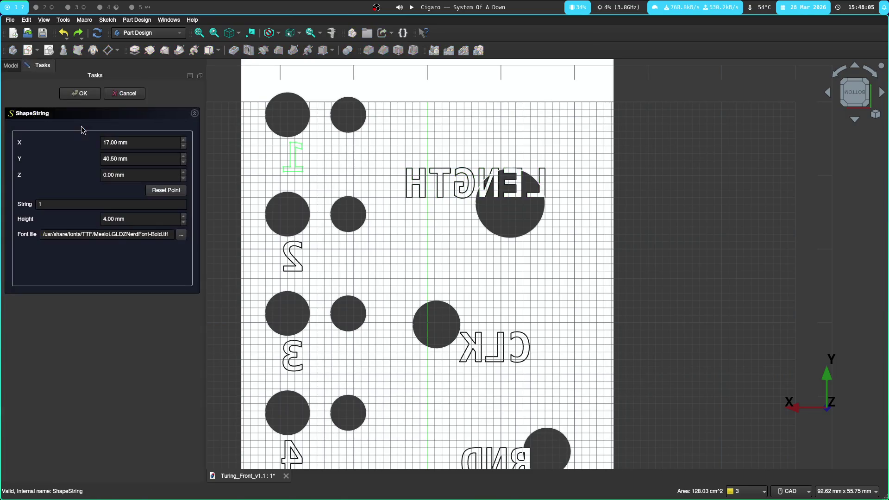
left_click(82, 94)
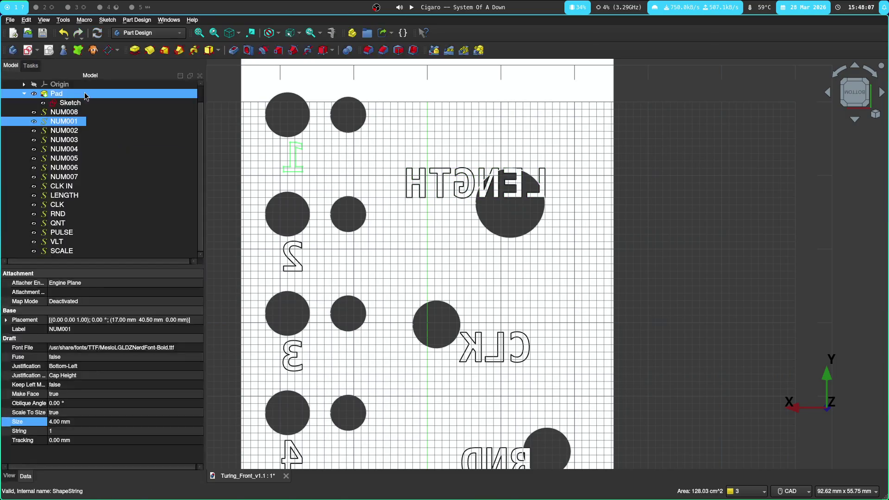
double_click(70, 186)
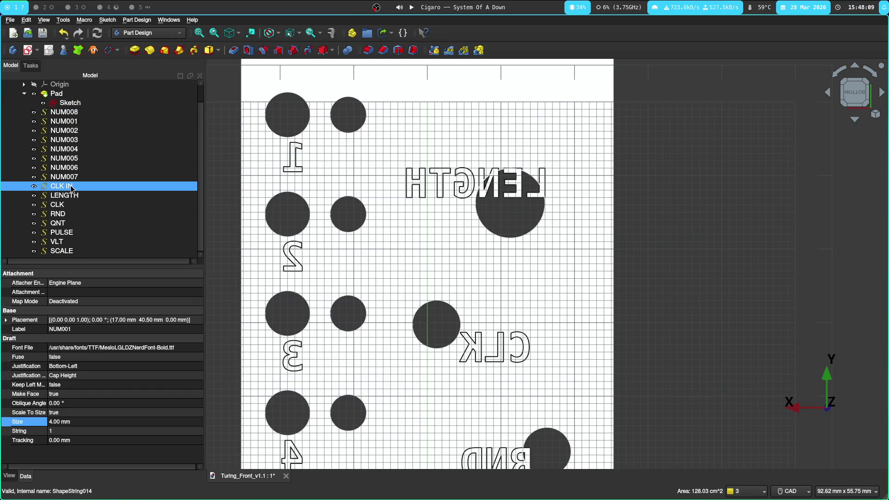
scroll(425, 199, "down", 3)
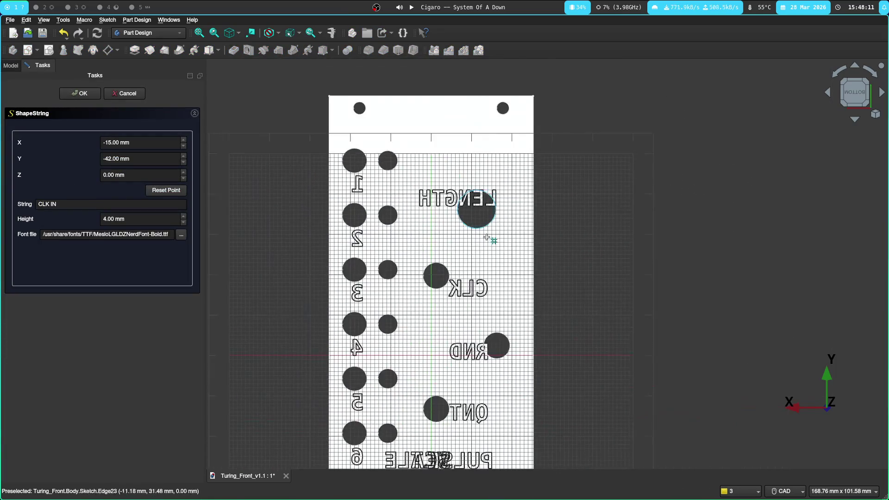
scroll(504, 271, "up", 3)
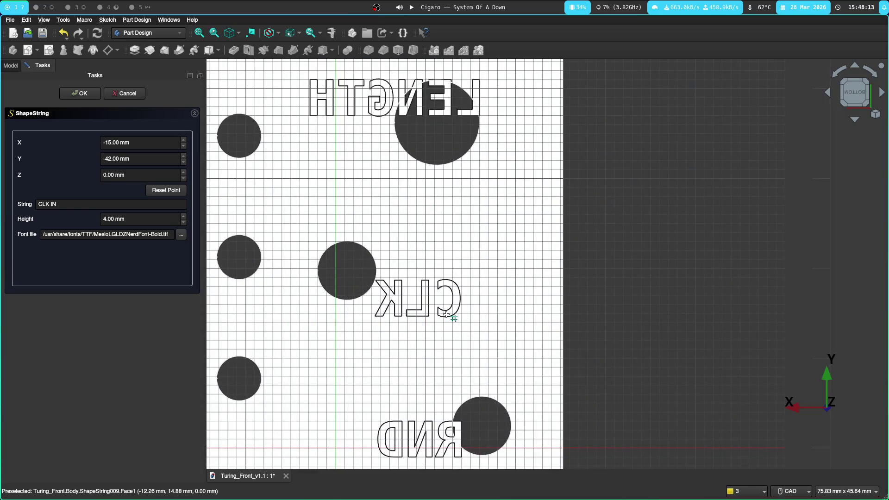
left_click(78, 93)
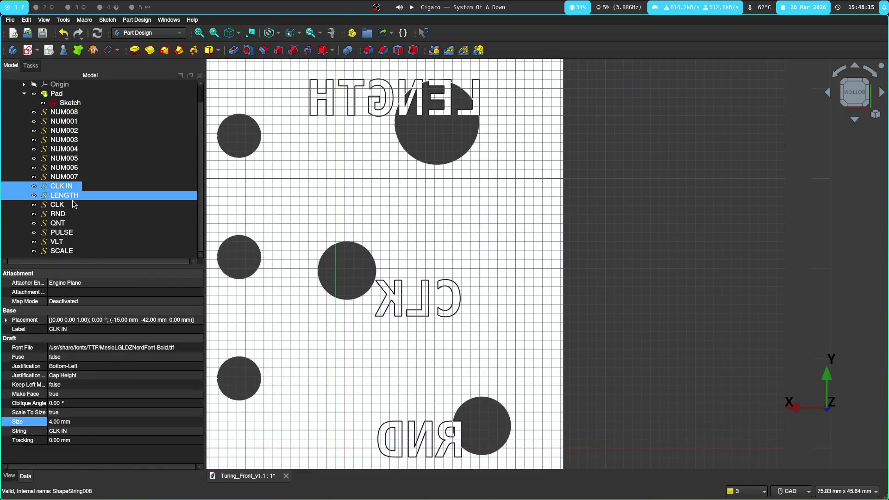
Step: Start placement editing for the CLK IN label
right_click(67, 188)
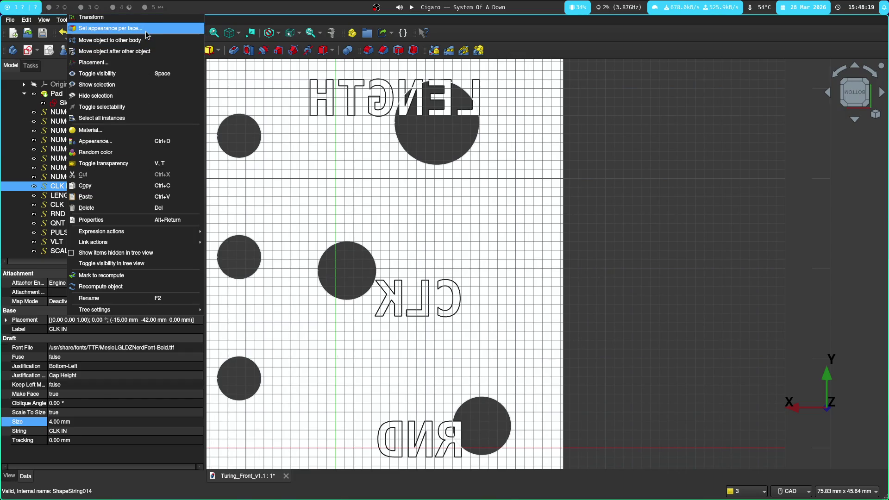
left_click(157, 62)
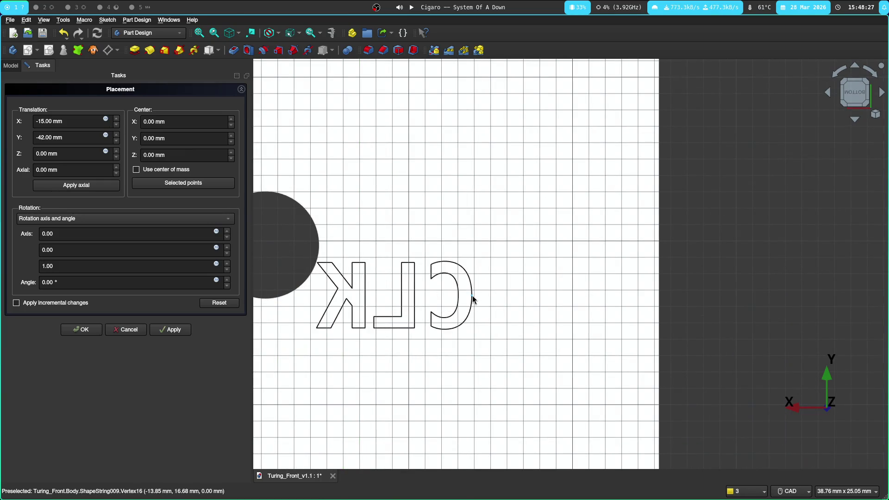
Step: Set the CLK placement centre from a picked C-outline vertex, apply it, and close the editor
left_click(471, 298)
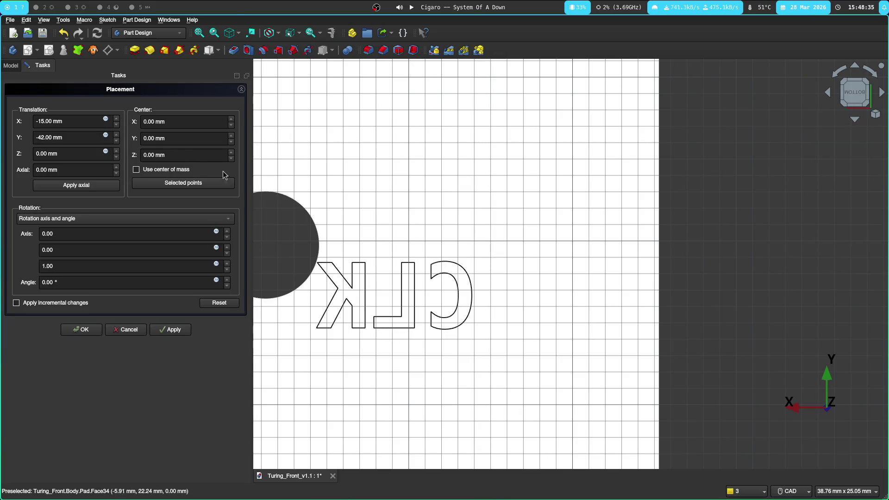
left_click_drag(154, 122, 145, 125)
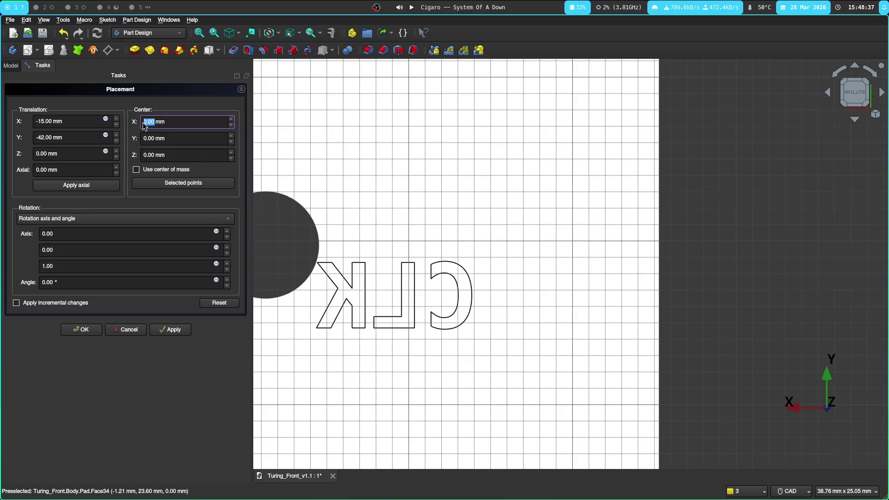
type("-15")
key("Tab")
type("2")
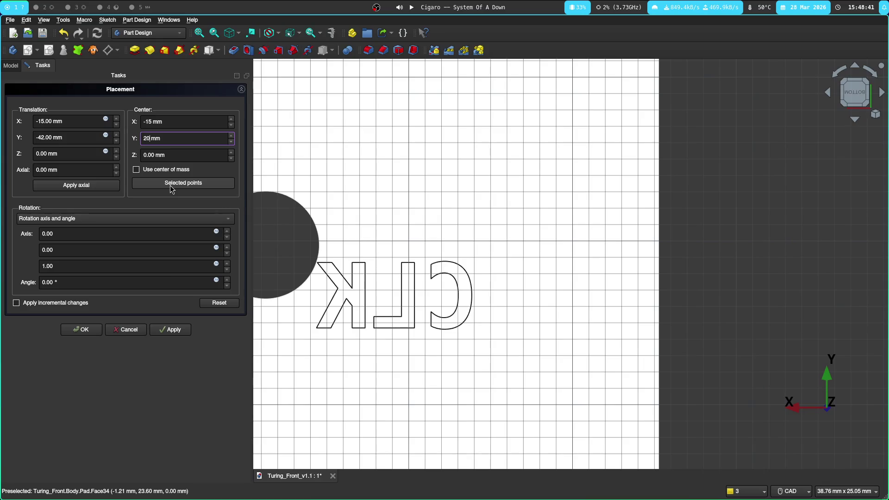
left_click(171, 185)
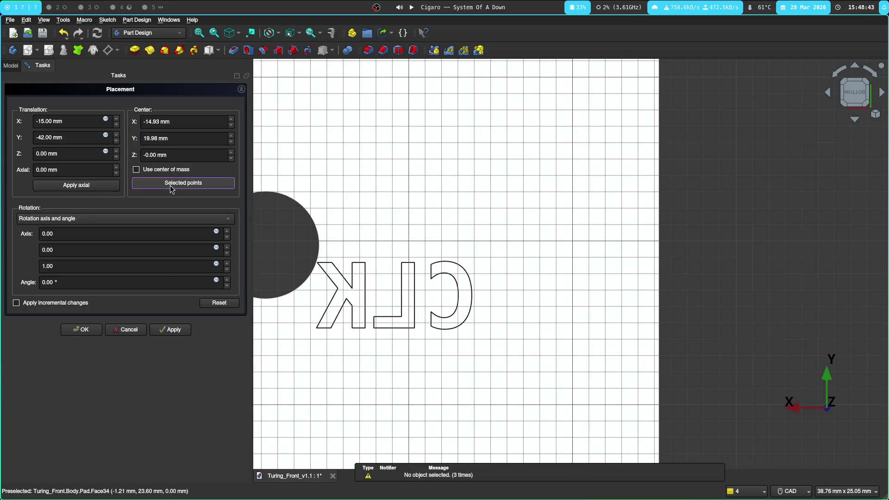
scroll(468, 212, "down", 3)
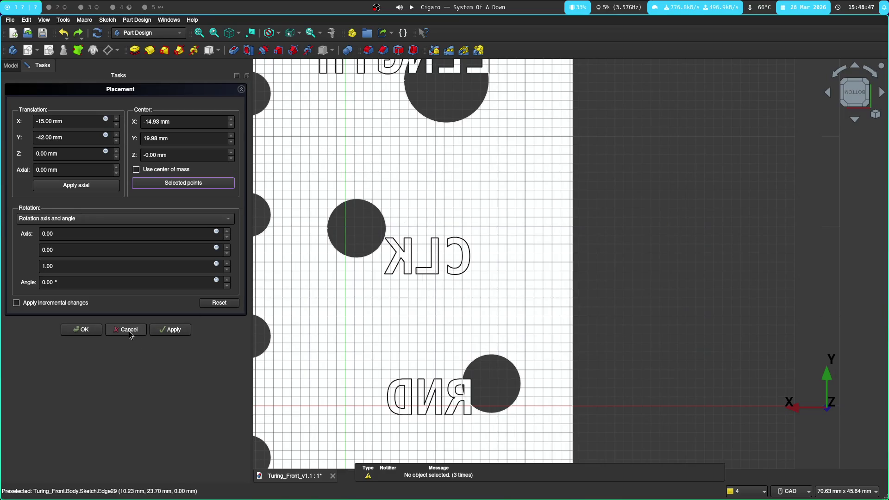
left_click(174, 332)
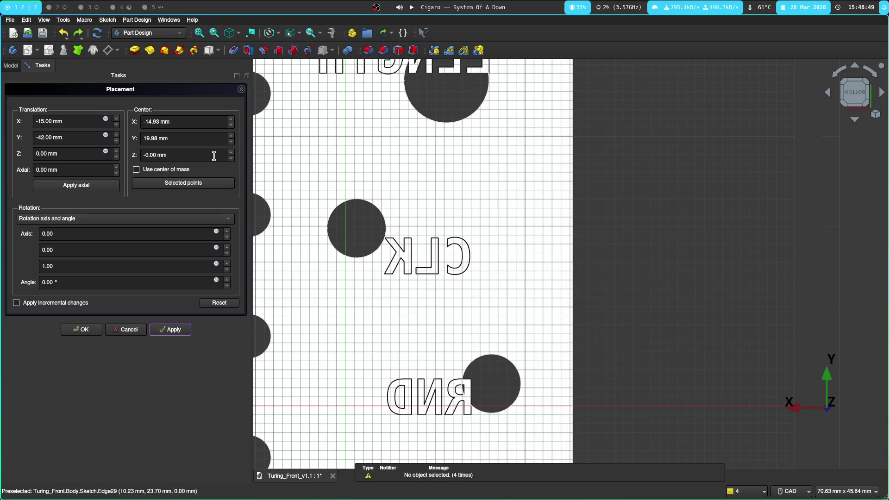
scroll(479, 269, "up", 3)
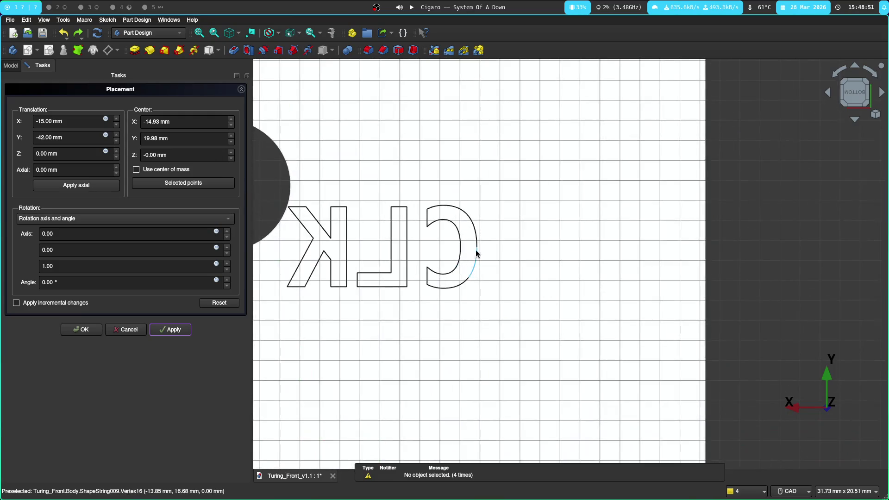
left_click(168, 331)
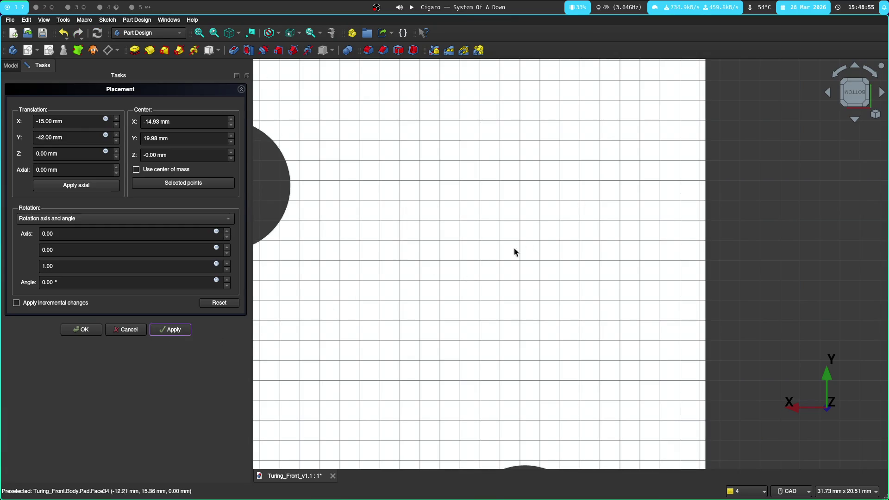
scroll(514, 252, "down", 1)
scroll(502, 244, "down", 2)
scroll(500, 243, "down", 2)
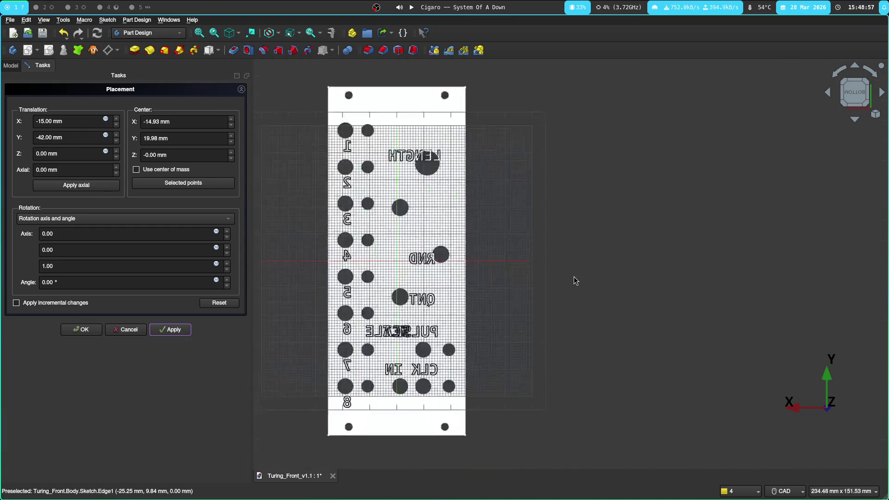
scroll(574, 280, "up", 2)
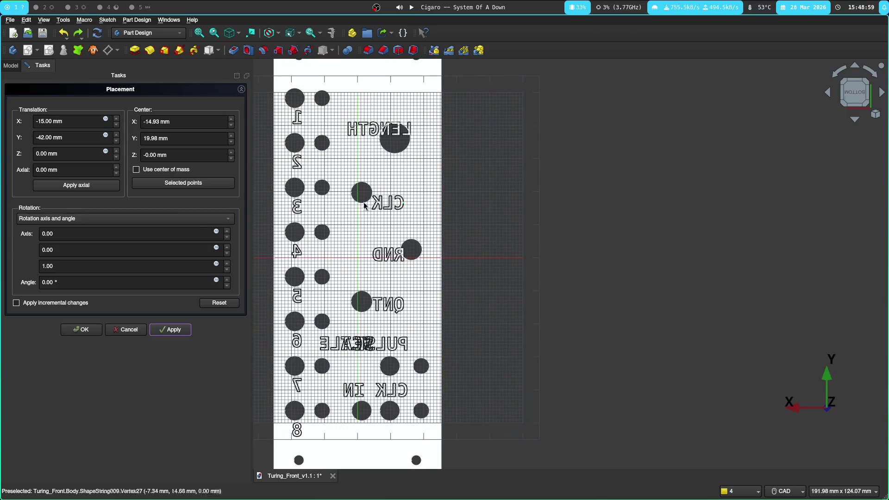
scroll(362, 200, "up", 3)
scroll(486, 174, "up", 2)
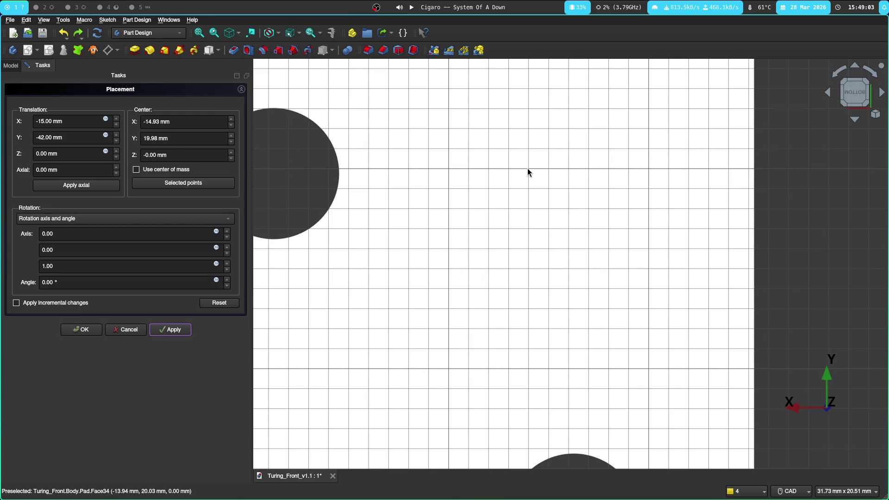
scroll(528, 172, "down", 5)
scroll(528, 171, "up", 3)
scroll(525, 170, "down", 5)
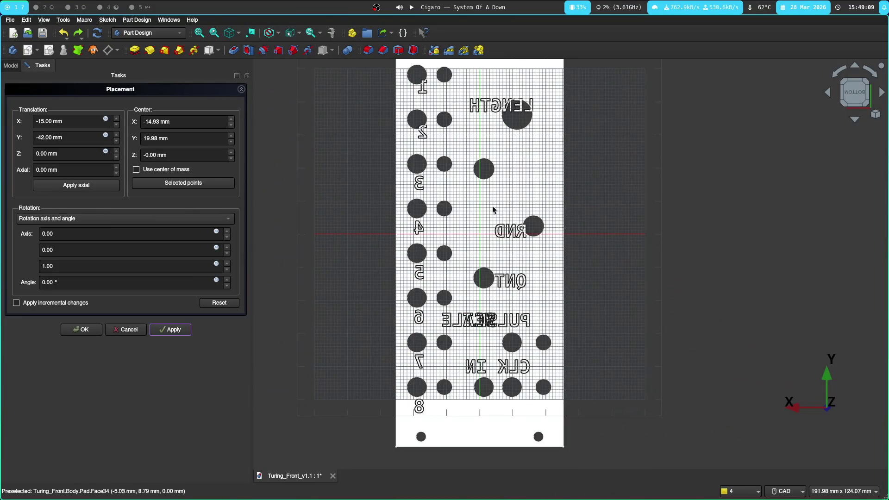
left_click(121, 332)
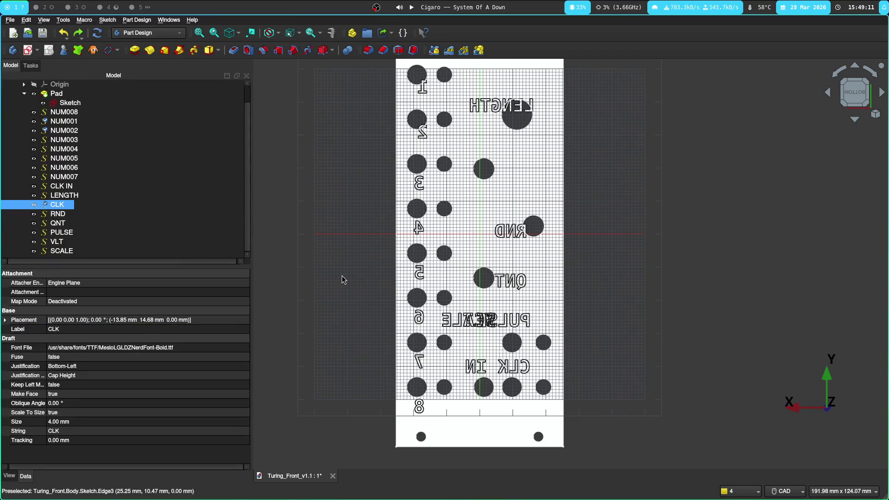
Step: Make the hidden CLK label visible again and bring up its object actions
left_click(327, 219)
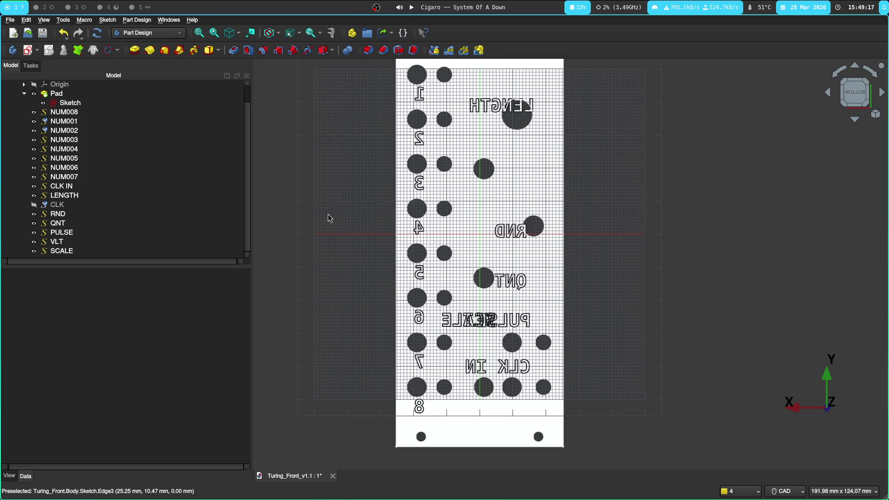
left_click(113, 204)
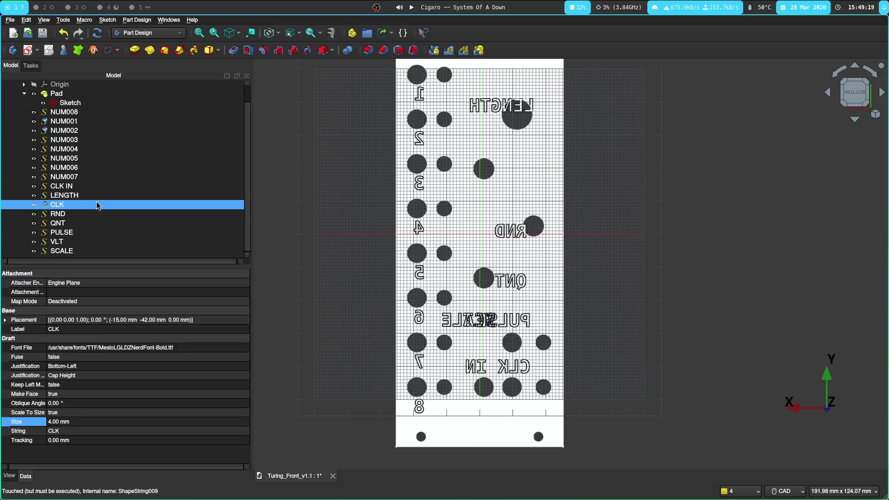
left_click(33, 205)
key("space")
right_click(60, 208)
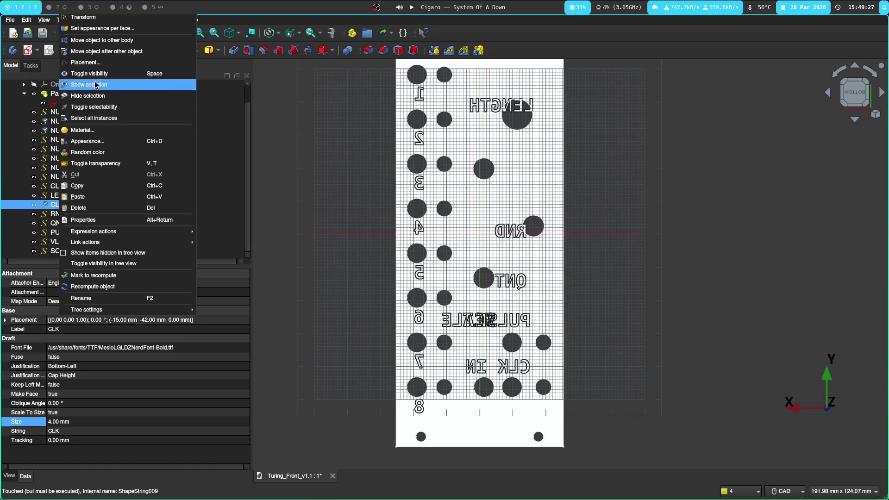
Step: Raise the CLK label's Translation Y to −36 mm, apply it, and close the editor
left_click(85, 63)
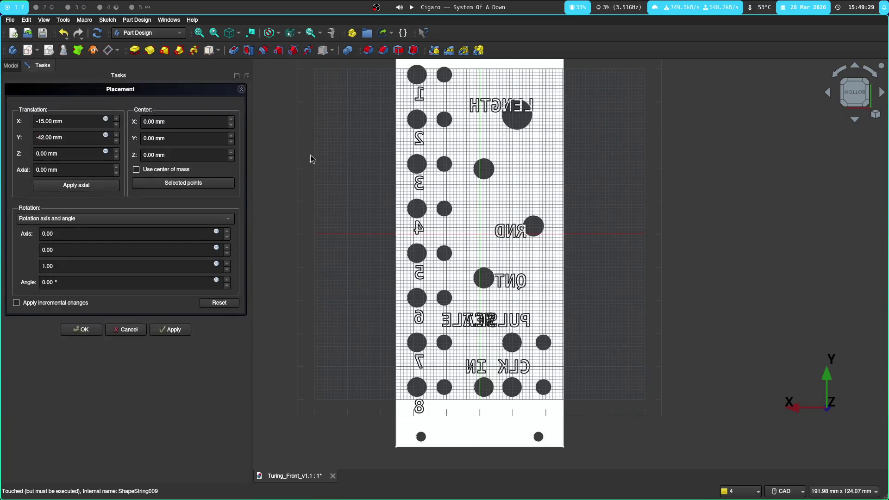
scroll(367, 169, "up", 3)
scroll(392, 188, "down", 2)
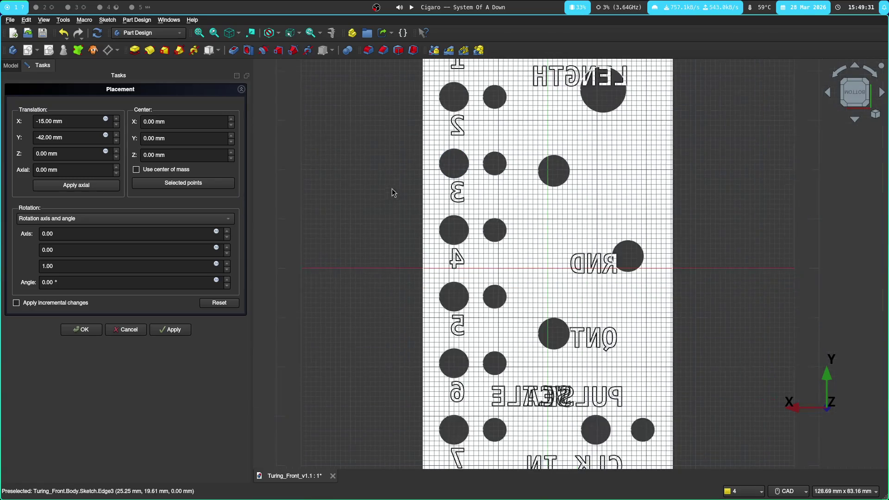
middle_click_drag(392, 188, 331, 197)
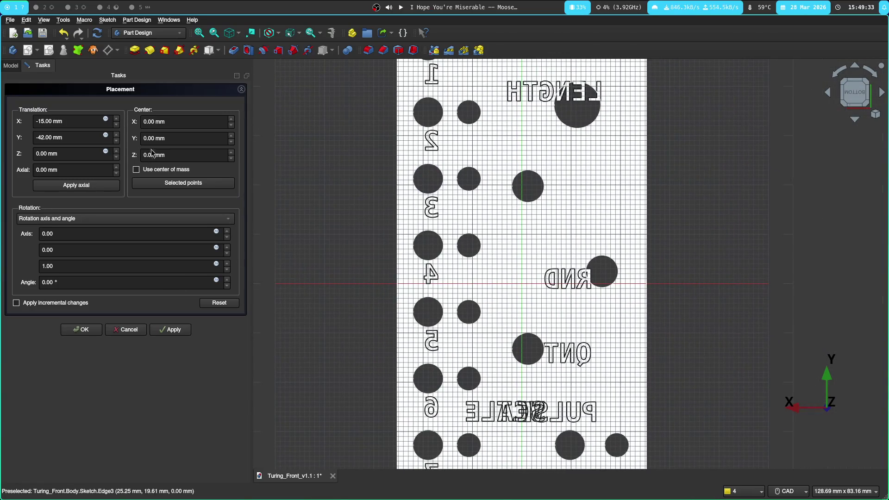
left_click_drag(154, 121, 136, 122)
type("-18")
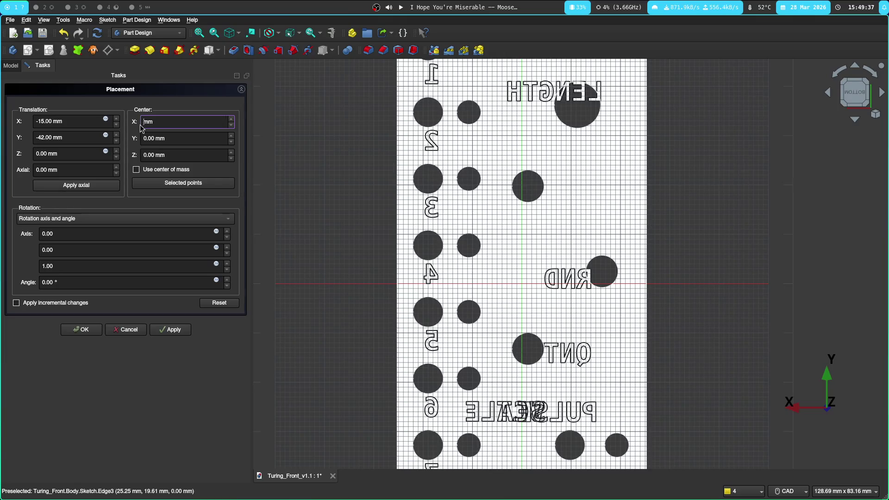
type("-1")
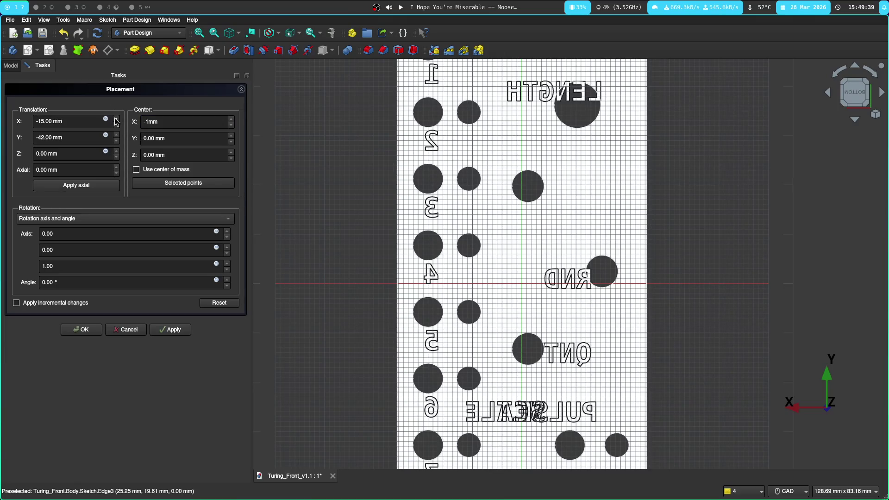
left_click(116, 135)
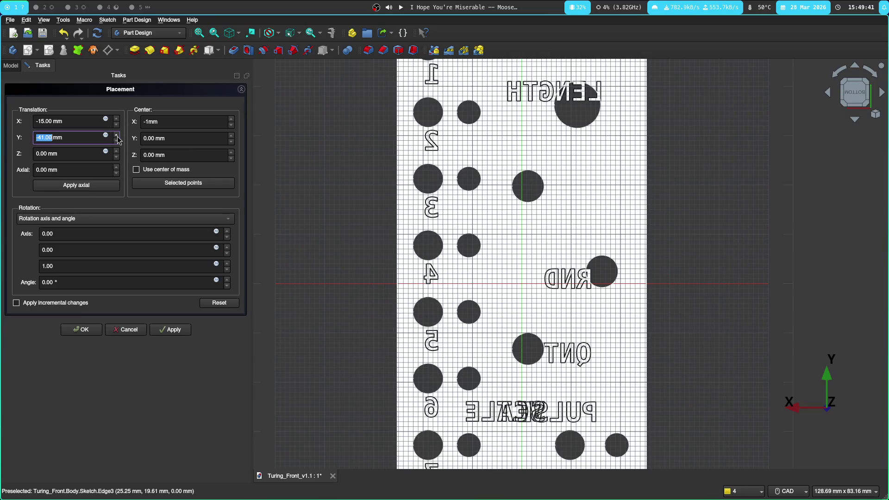
left_click(116, 135)
left_click(116, 134)
left_click(175, 333)
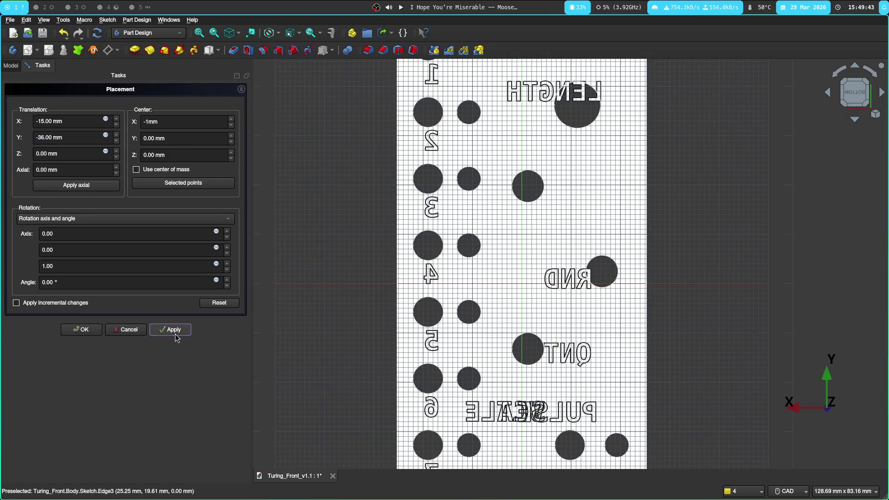
scroll(316, 310, "down", 2)
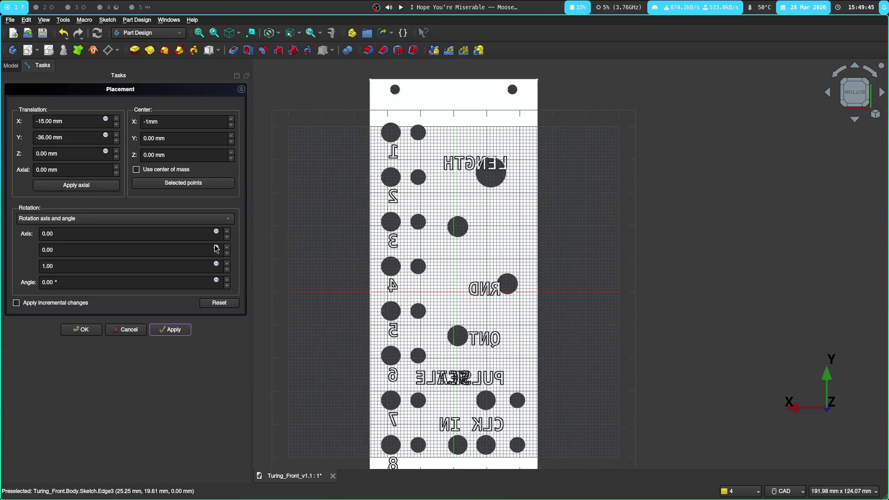
left_click(136, 169)
left_click(127, 329)
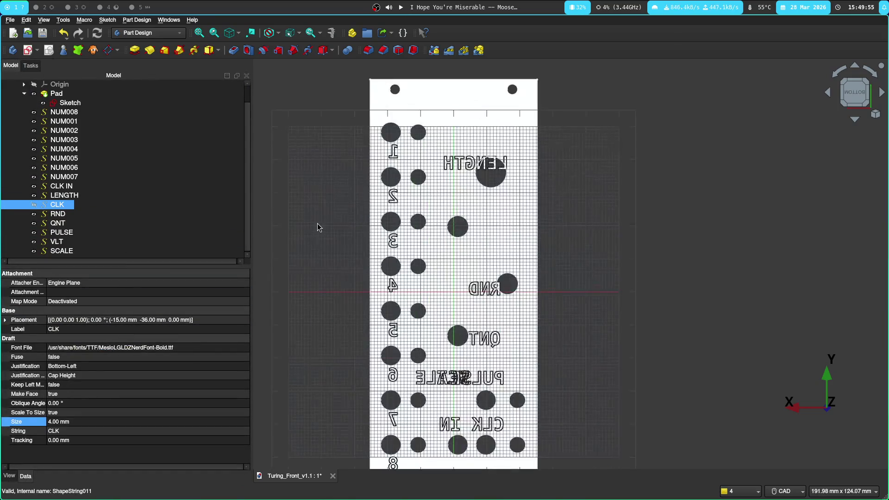
scroll(309, 220, "up", 5)
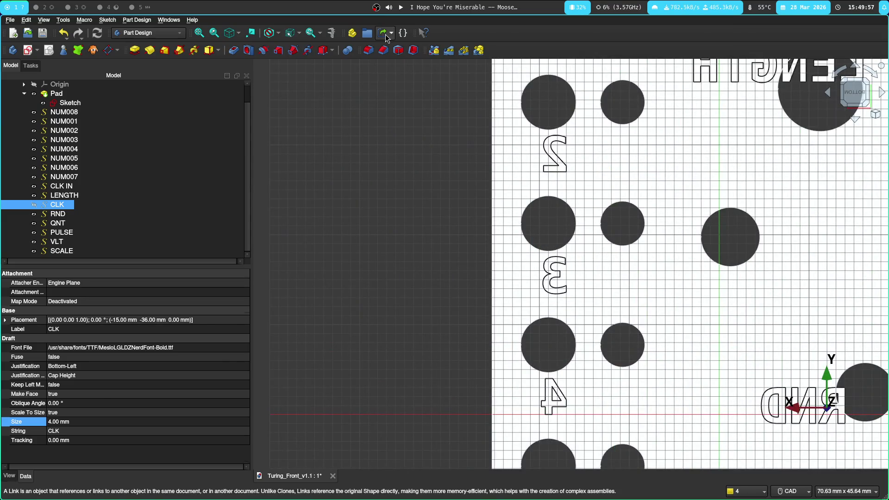
scroll(352, 233, "down", 6)
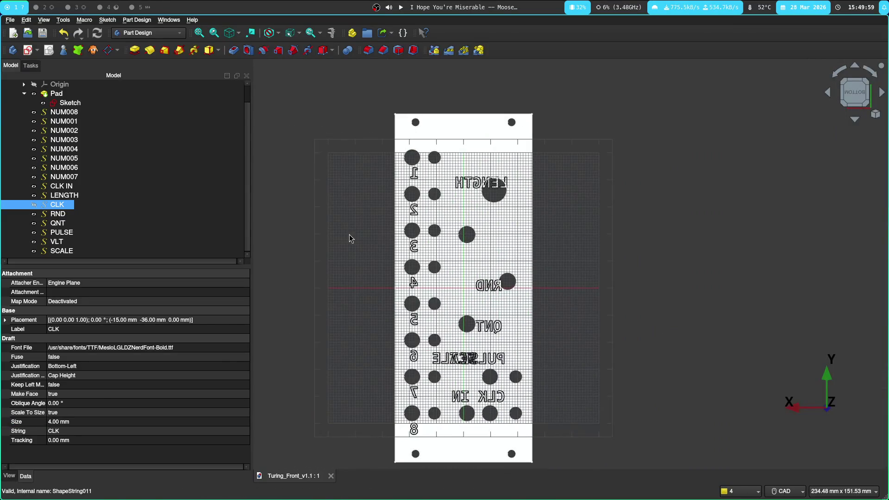